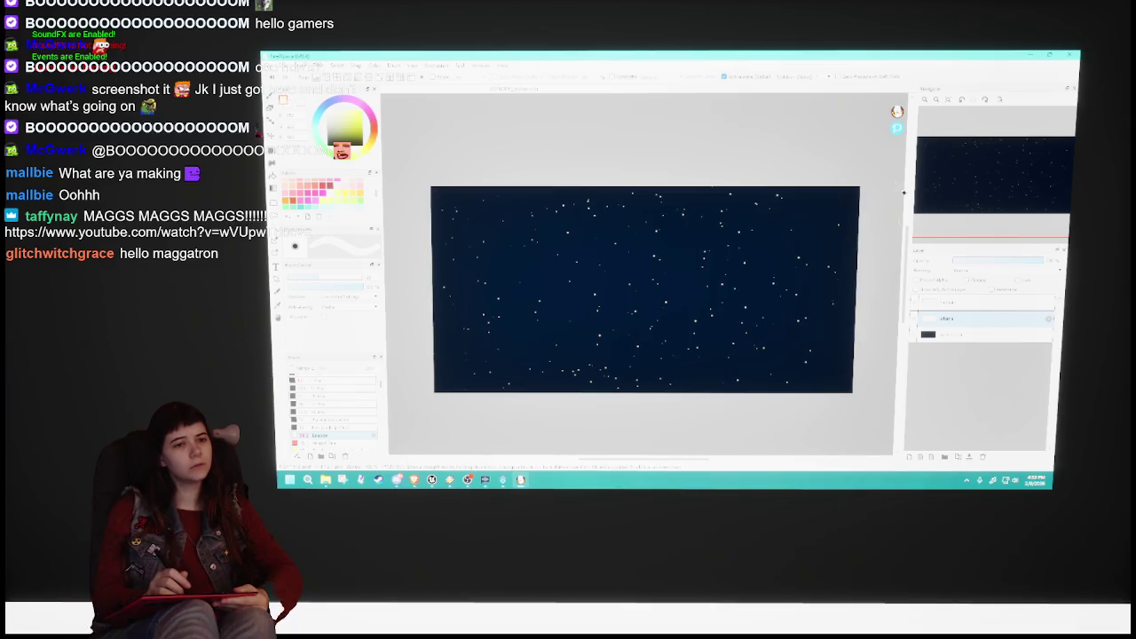
Hide the tool panels and save the star-field painting from the File menu.
key(Tab)
click(278, 65)
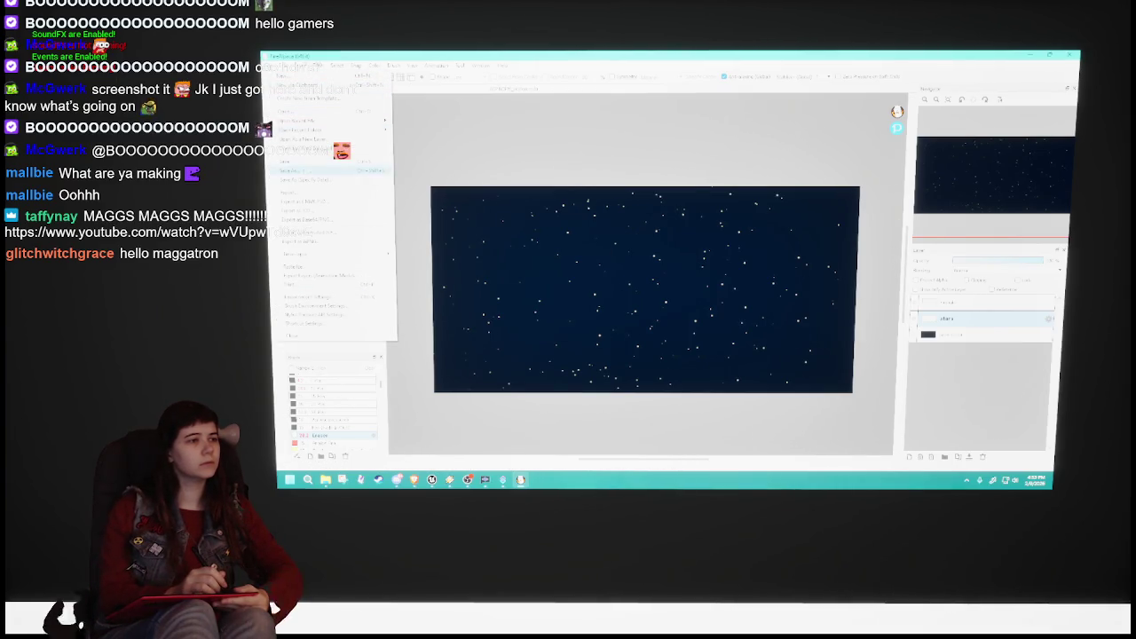
click(315, 162)
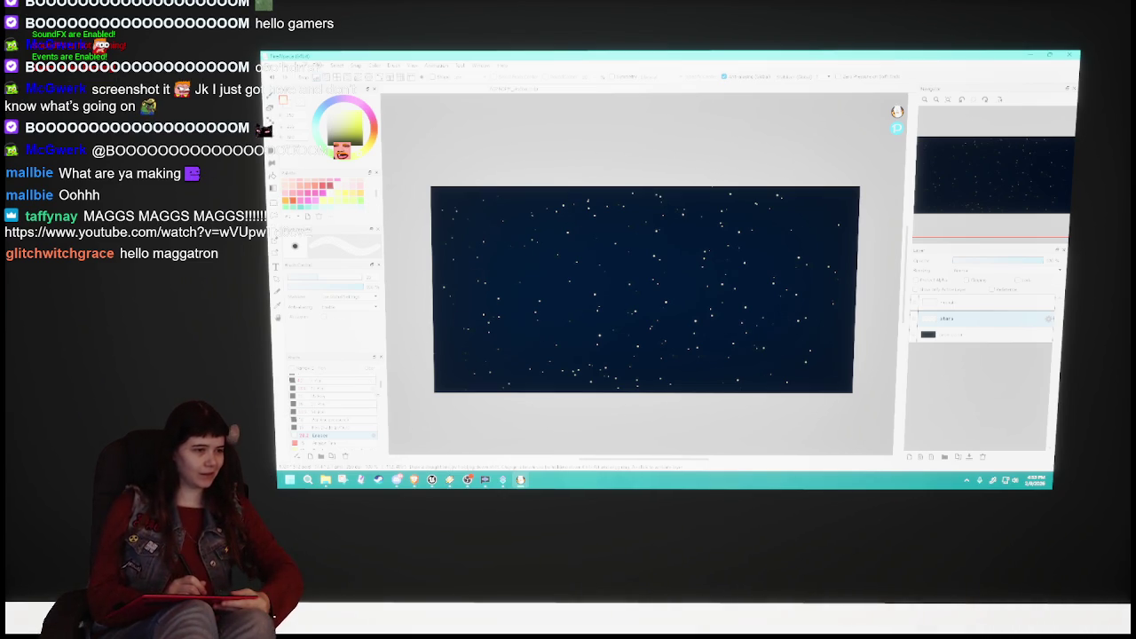
scroll(332, 408, up, 3)
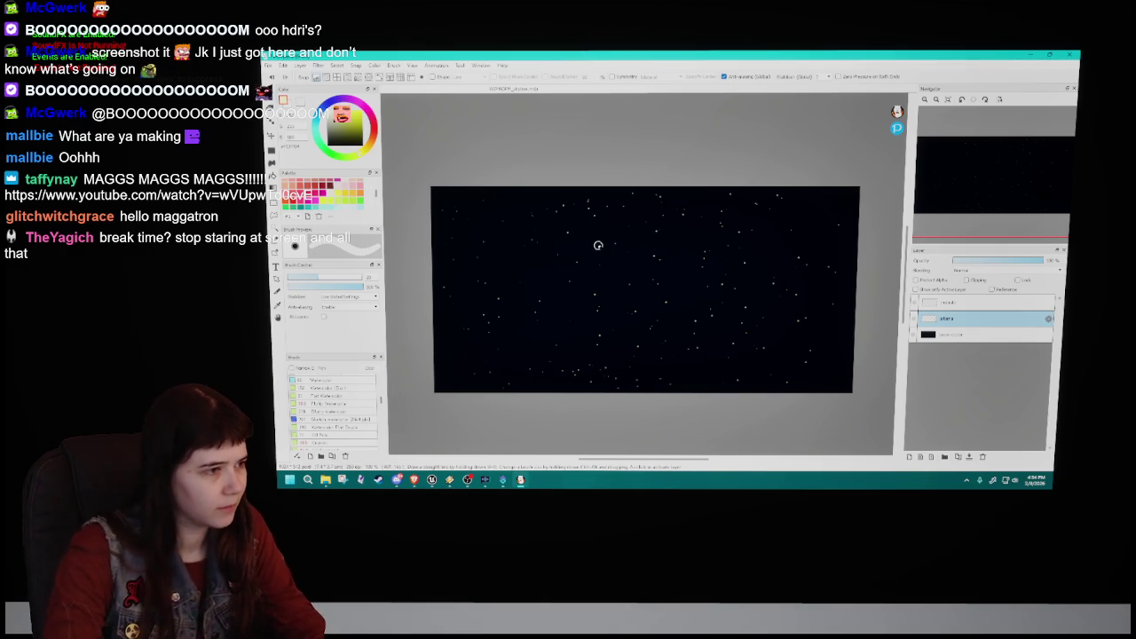
scroll(515, 282, down, 1)
scroll(515, 282, up, 1)
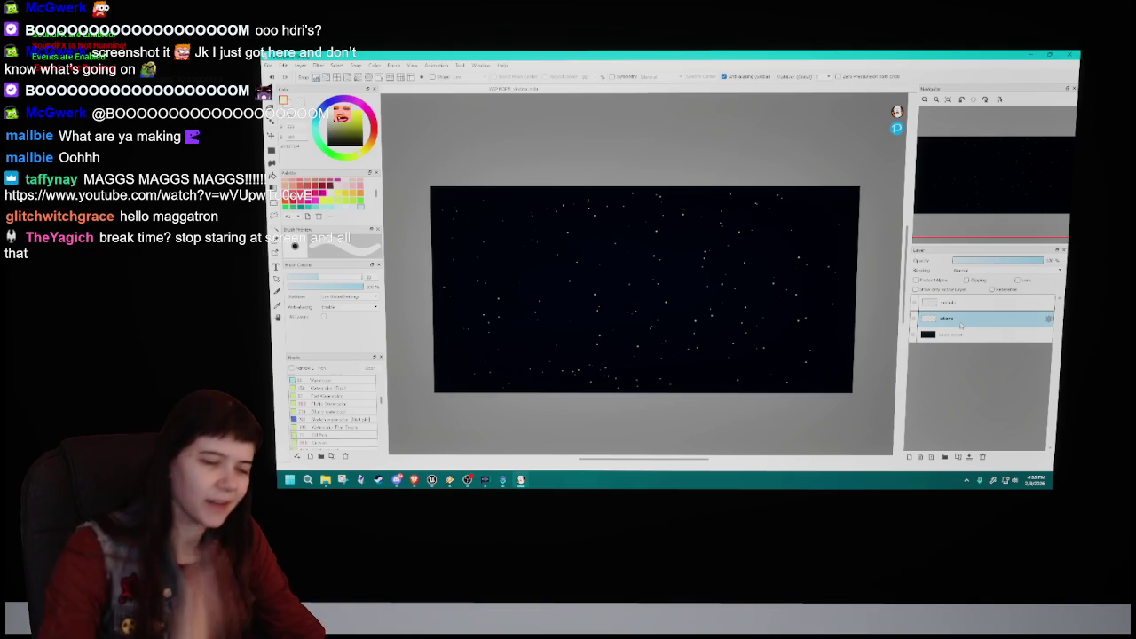
Group the stars layer into a folder named 'stars' and rename the layer 'yellow white stars'.
key(ctrl+g)
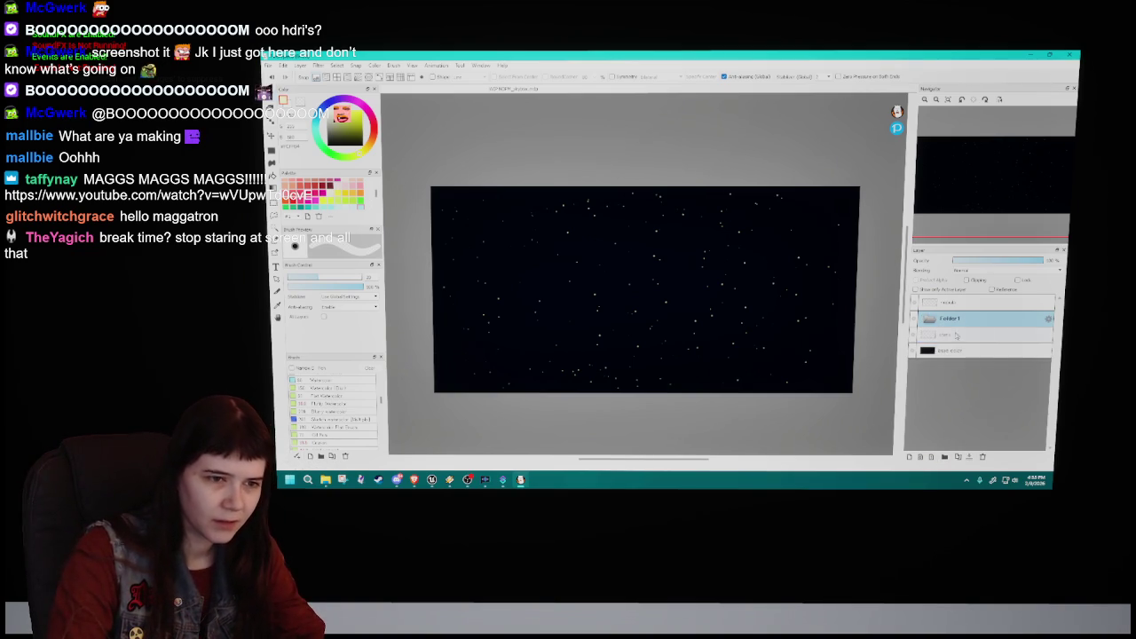
double_click(957, 319)
text(stars)
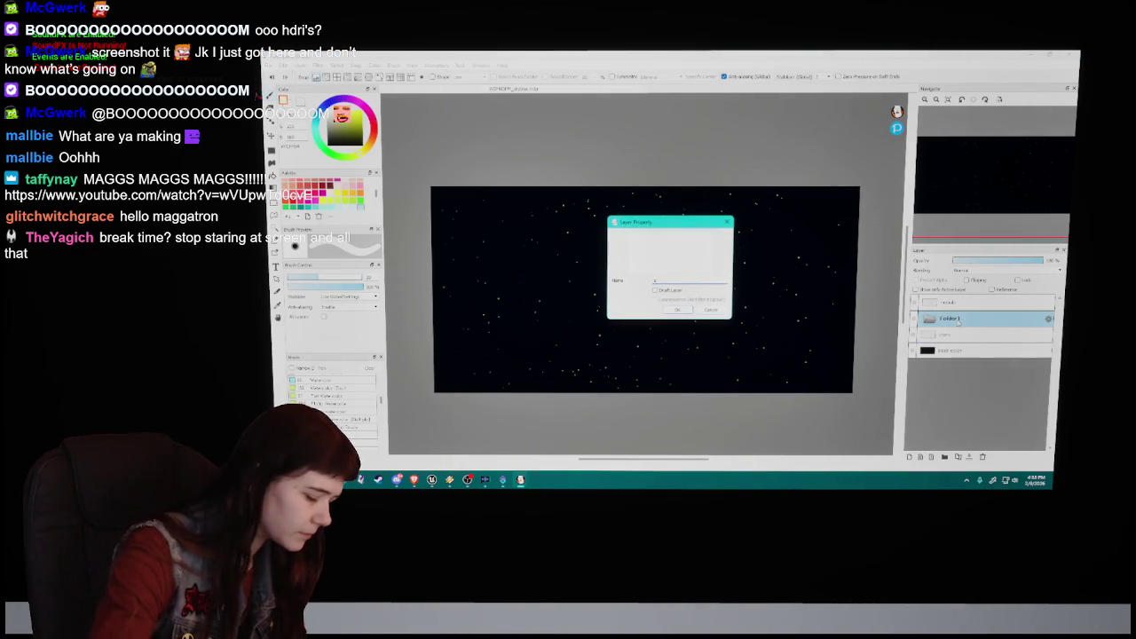
key(Return)
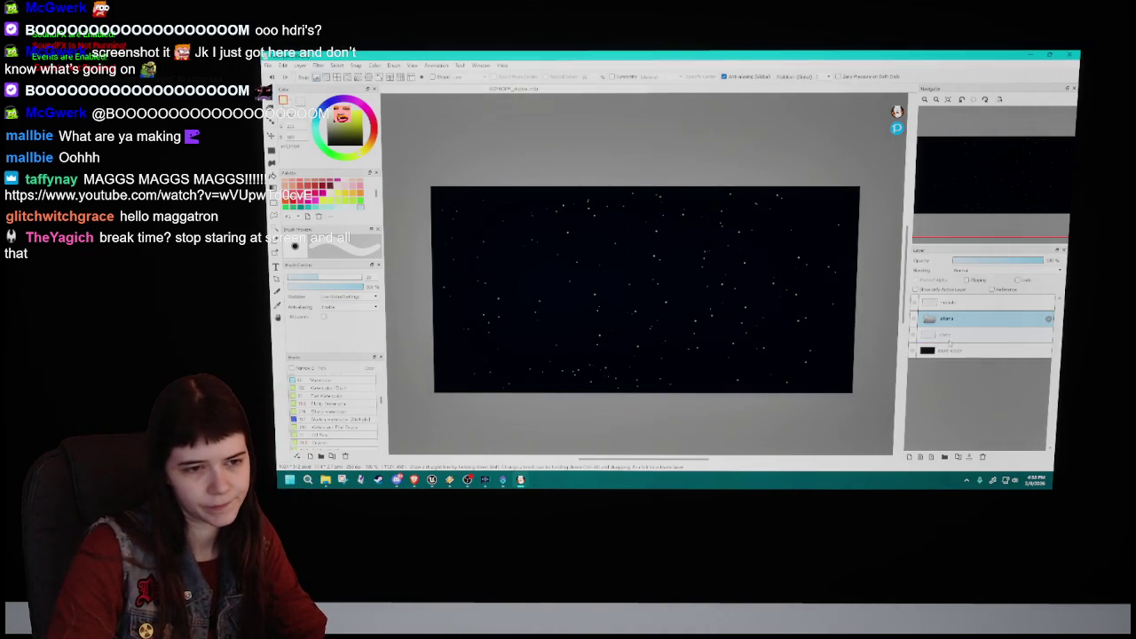
double_click(950, 334)
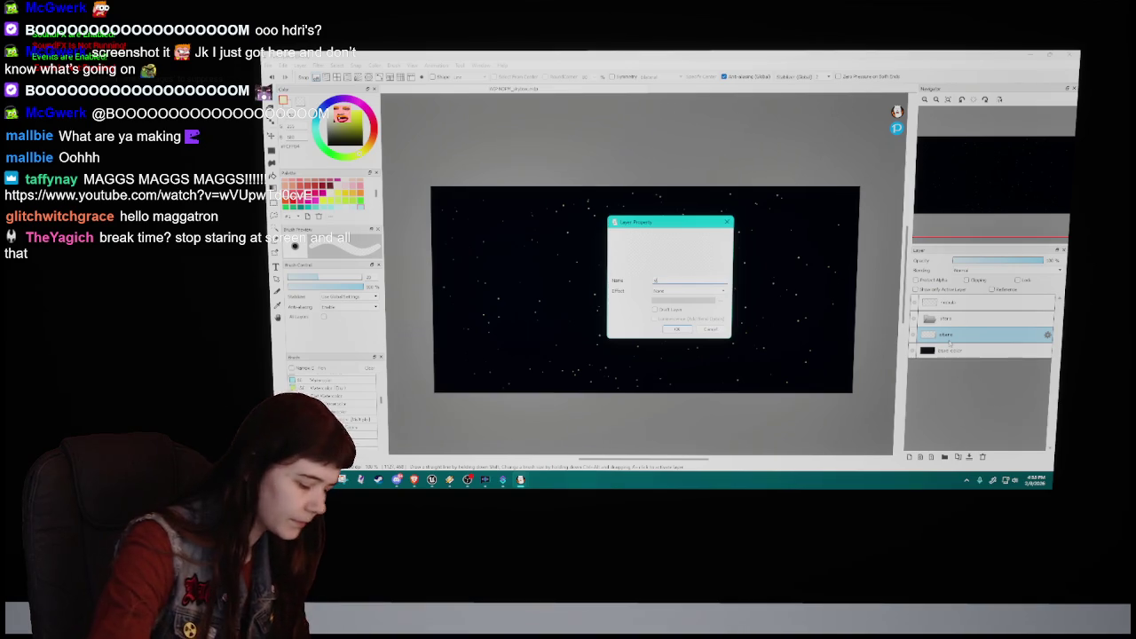
text(te s)
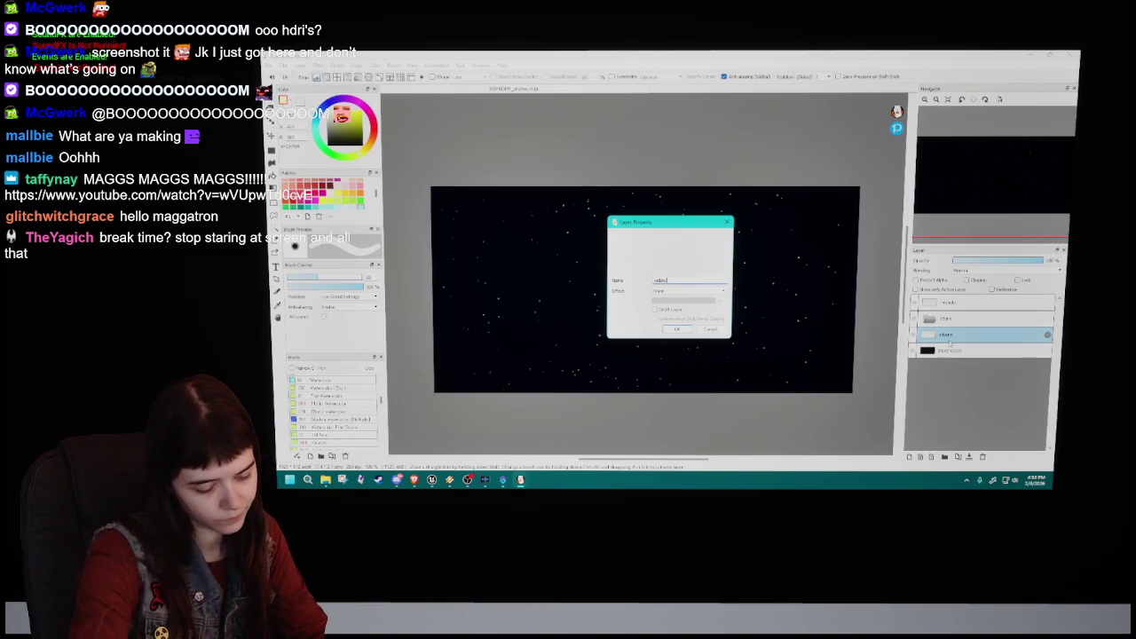
text(tars)
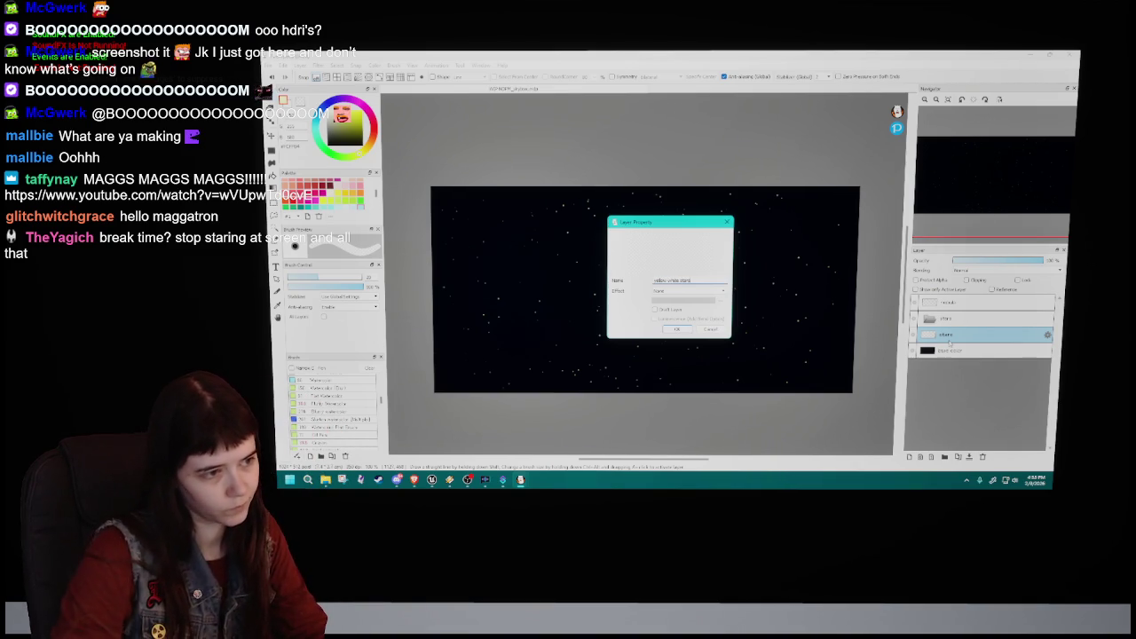
click(677, 329)
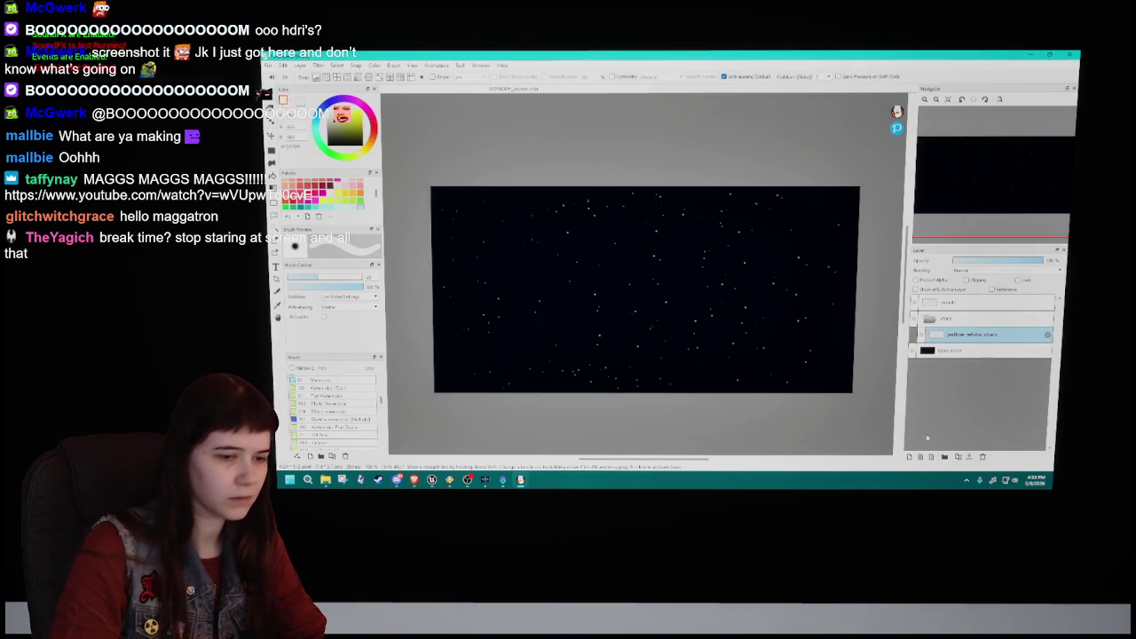
Duplicate the layer and rename the copy 'yellow blue stars'.
click(962, 461)
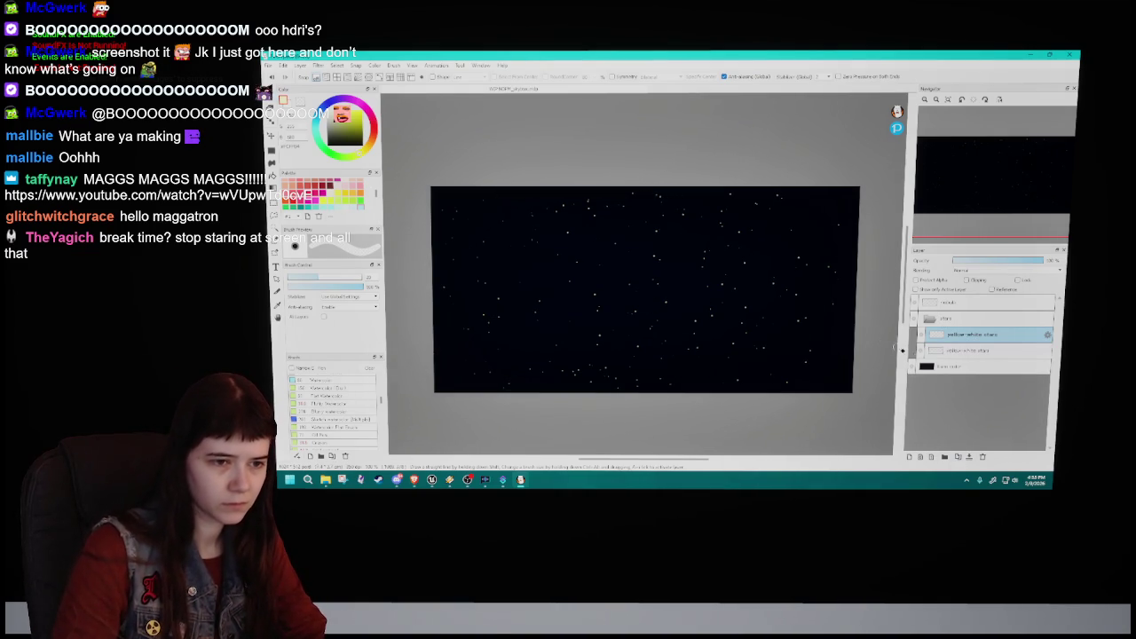
double_click(973, 338)
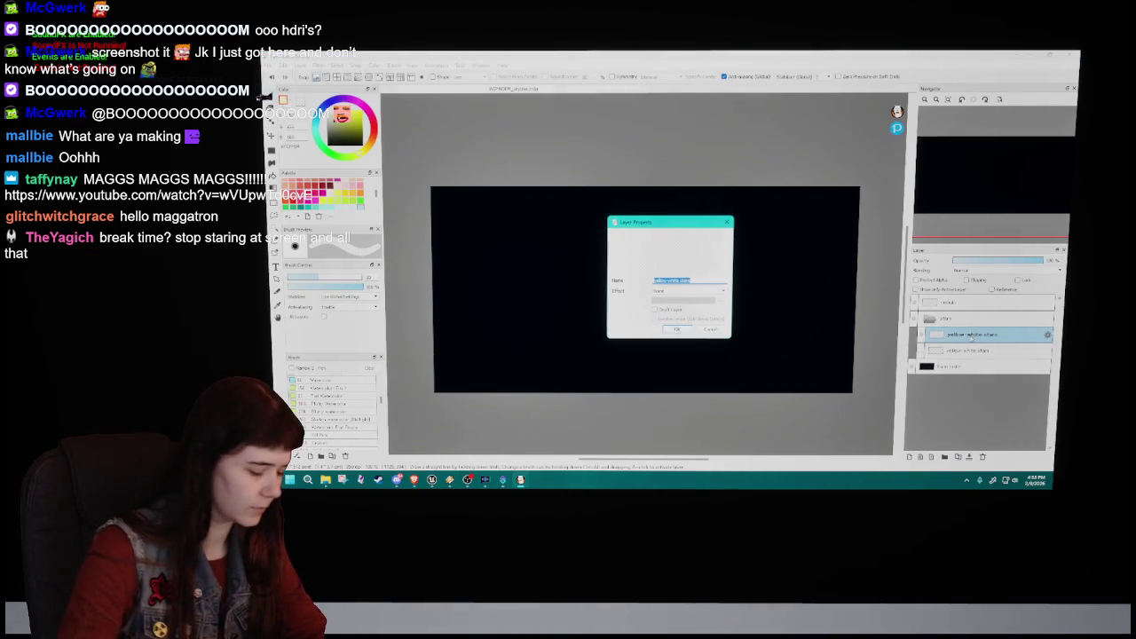
text(st)
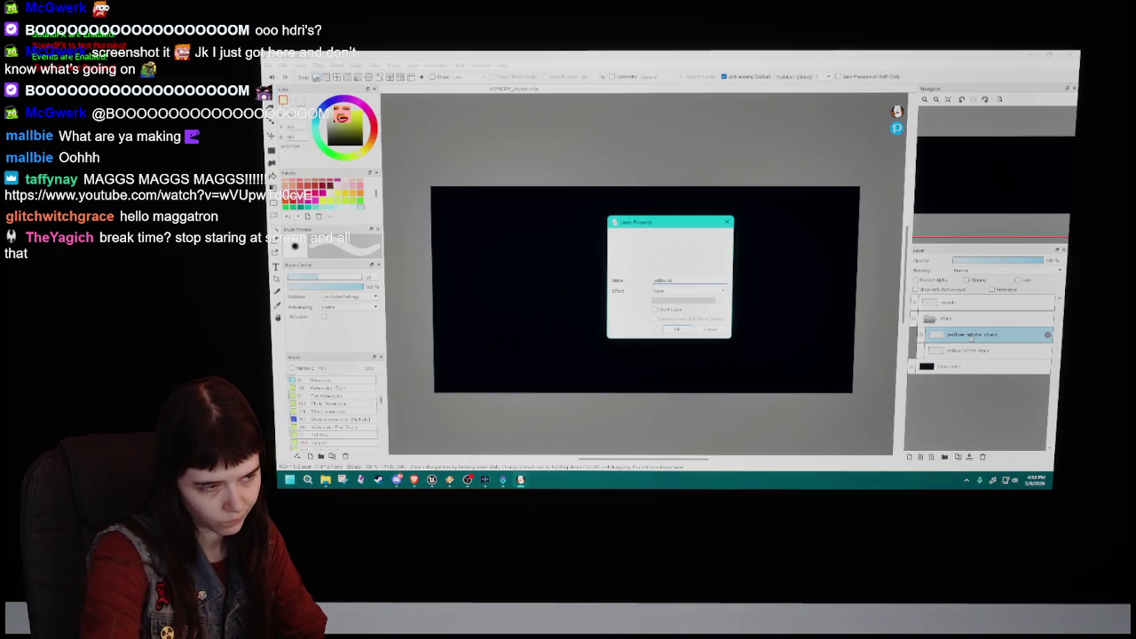
key(Return)
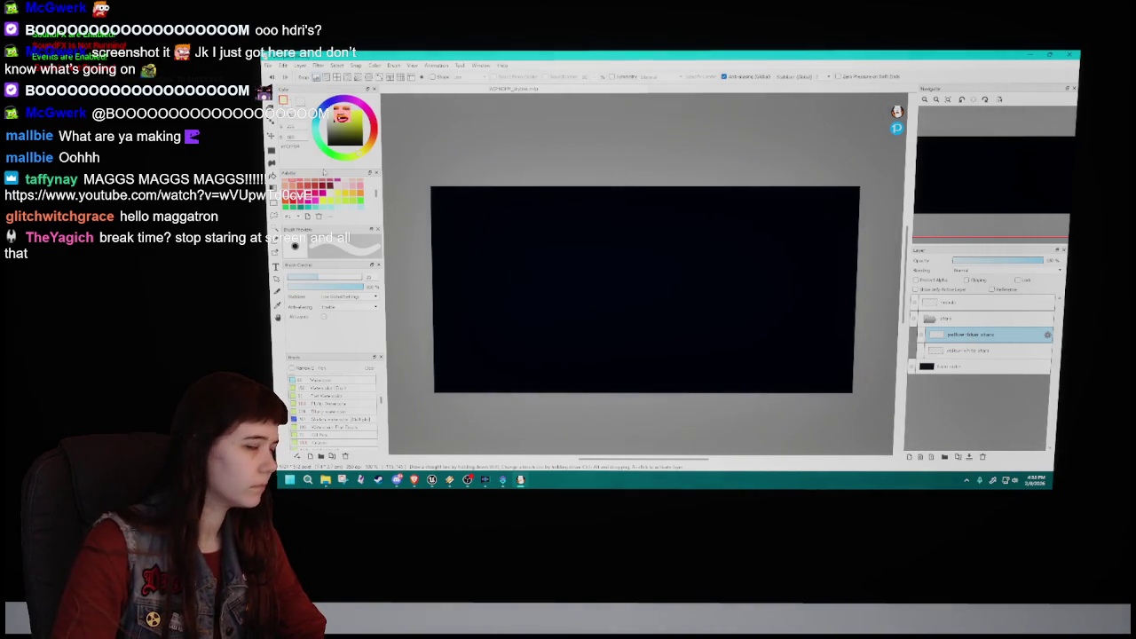
Choose a dark cyan palette swatch and select the Particle brush.
click(345, 202)
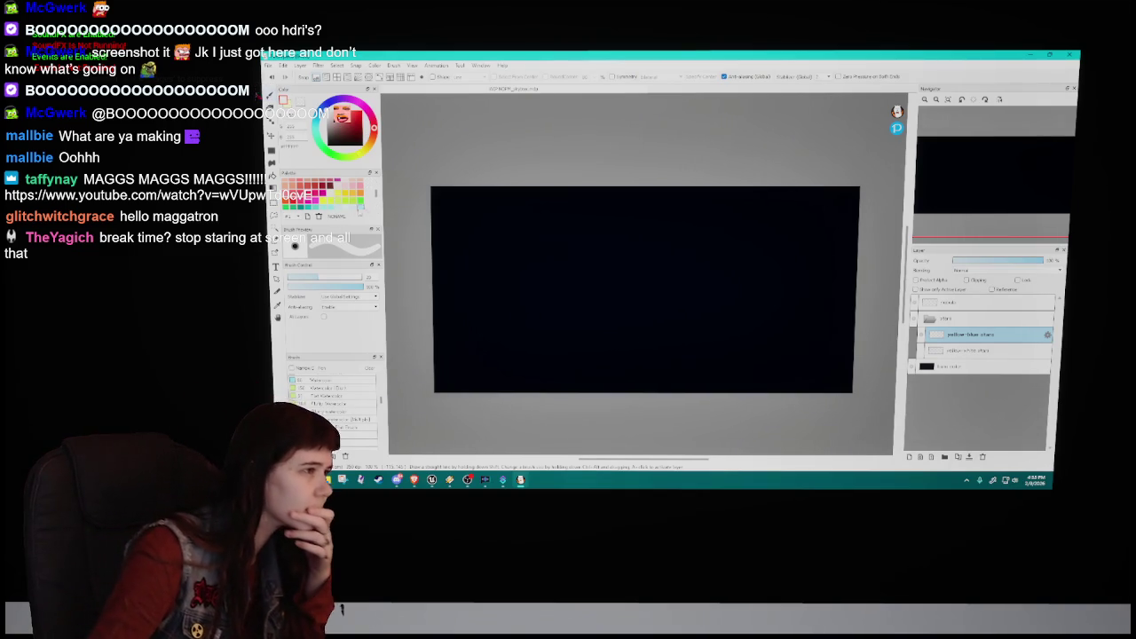
scroll(345, 203, down, 2)
scroll(342, 198, up, 2)
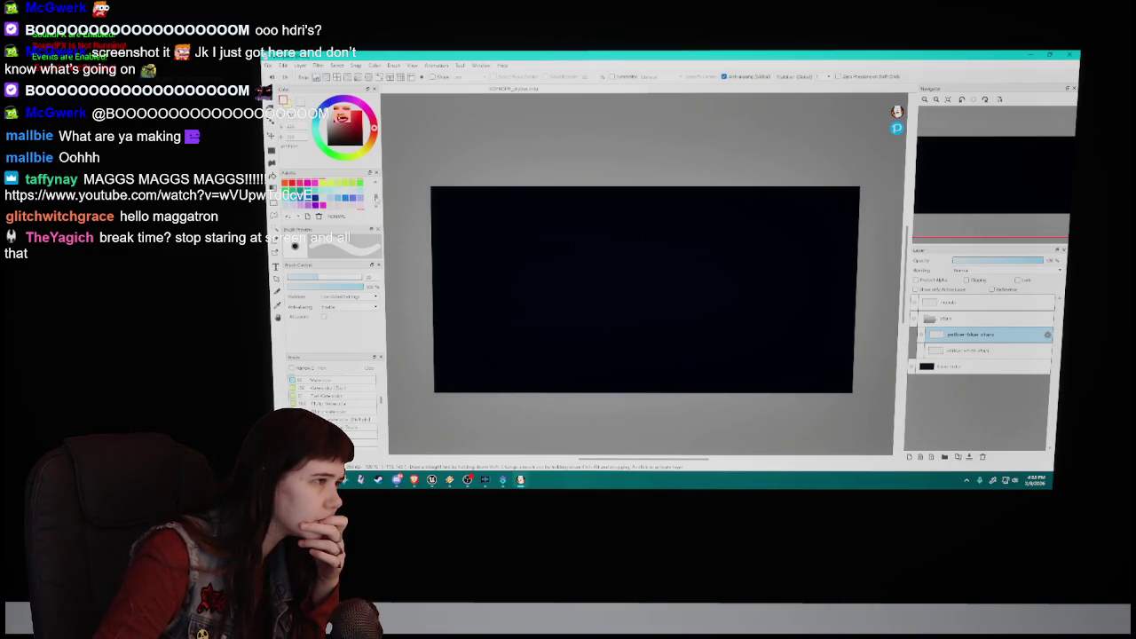
click(338, 191)
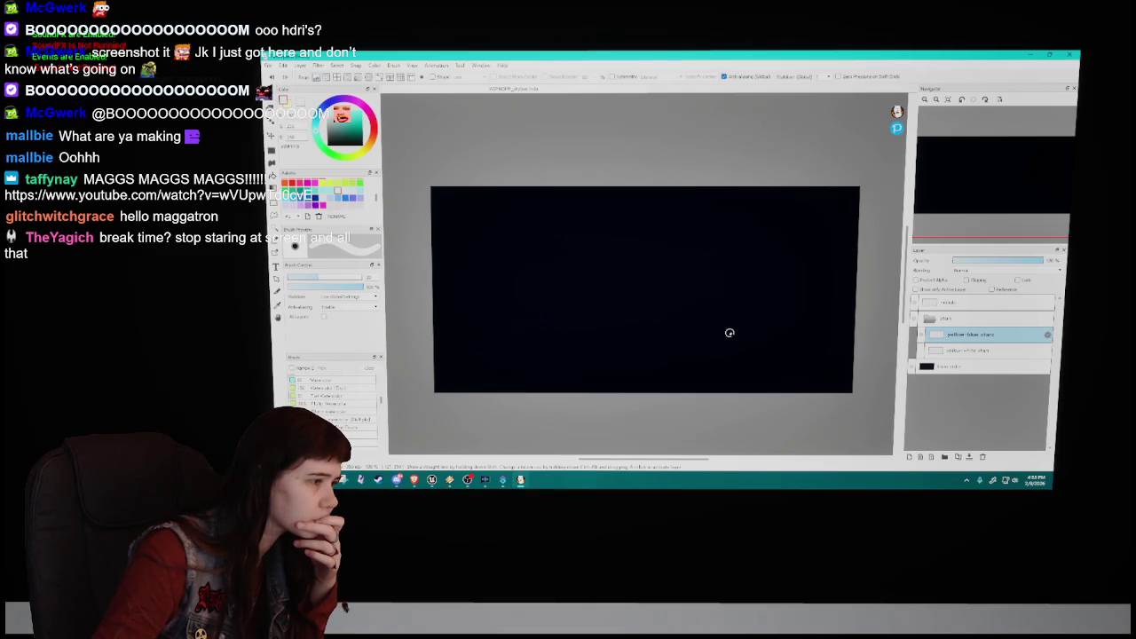
scroll(333, 394, down, 3)
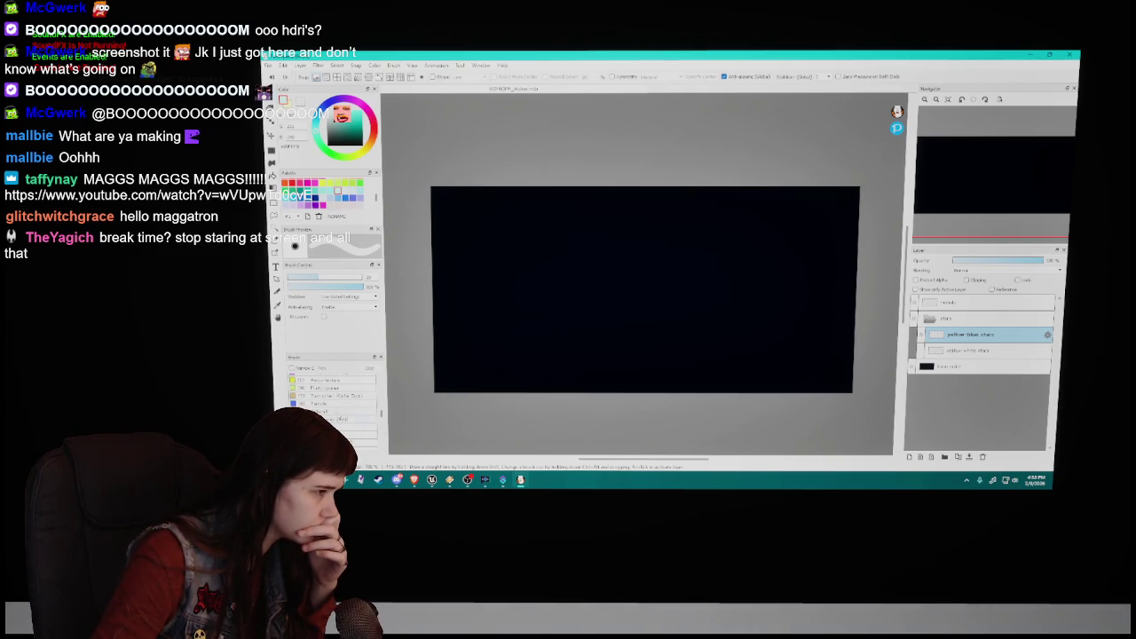
click(319, 404)
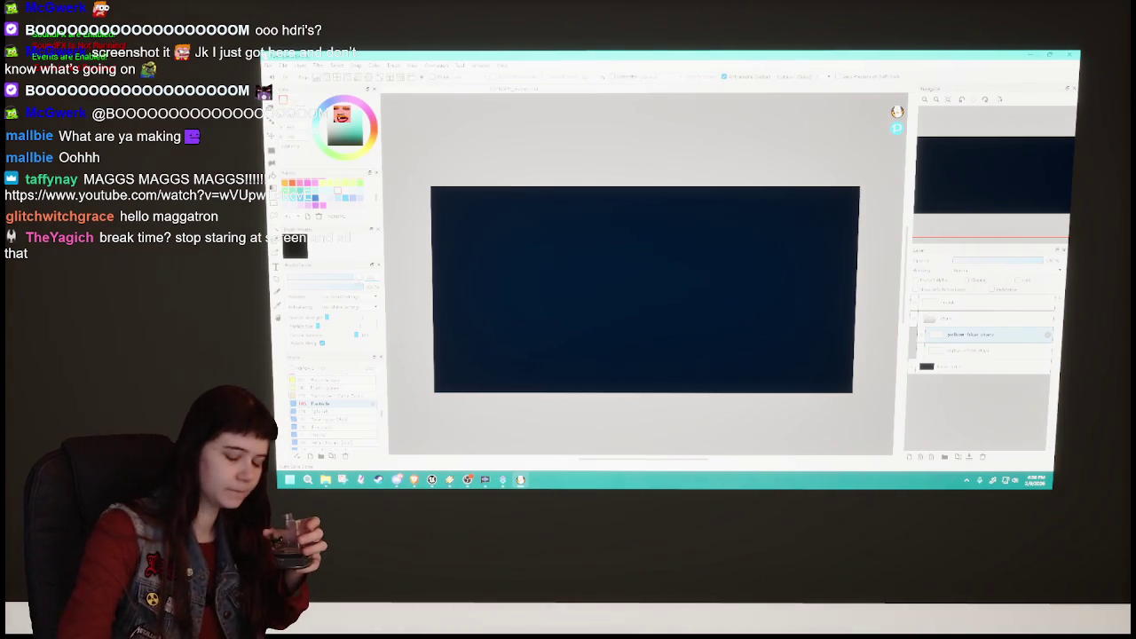
Scatter Particle-brush star dots across the right, left and middle of the sky.
mouse_move(779, 242)
mouse_down()
mouse_move(580, 256)
mouse_move(603, 236)
mouse_move(760, 216)
mouse_move(791, 245)
mouse_move(608, 361)
mouse_move(708, 385)
mouse_move(874, 335)
mouse_up()
drag(561, 159, 435, 299)
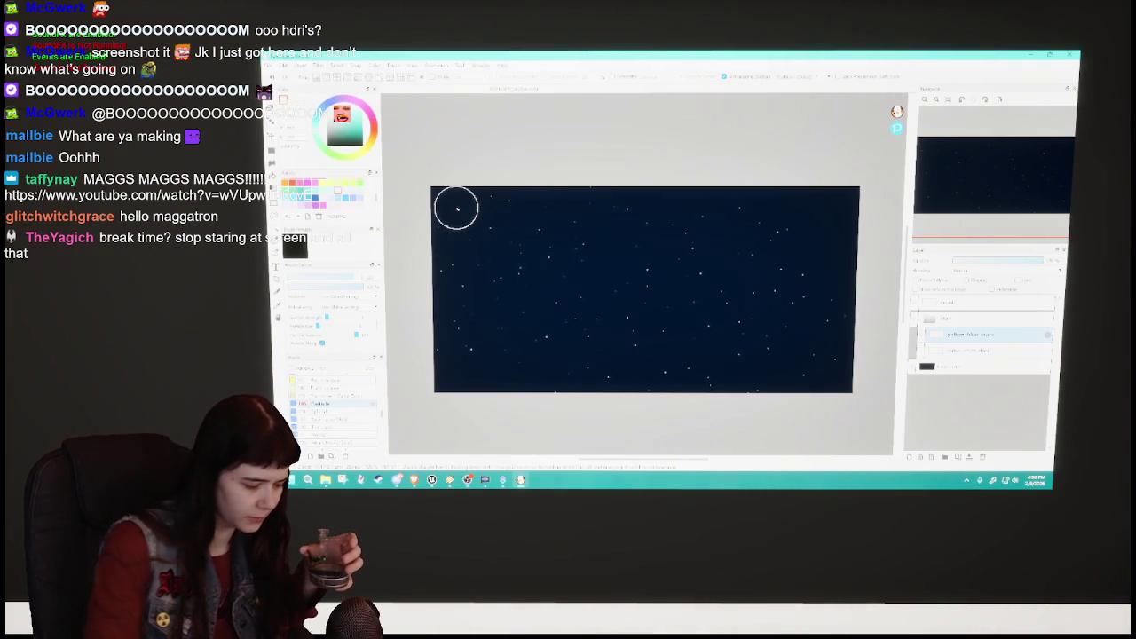
mouse_move(559, 279)
mouse_down()
mouse_move(535, 286)
mouse_move(679, 368)
mouse_up()
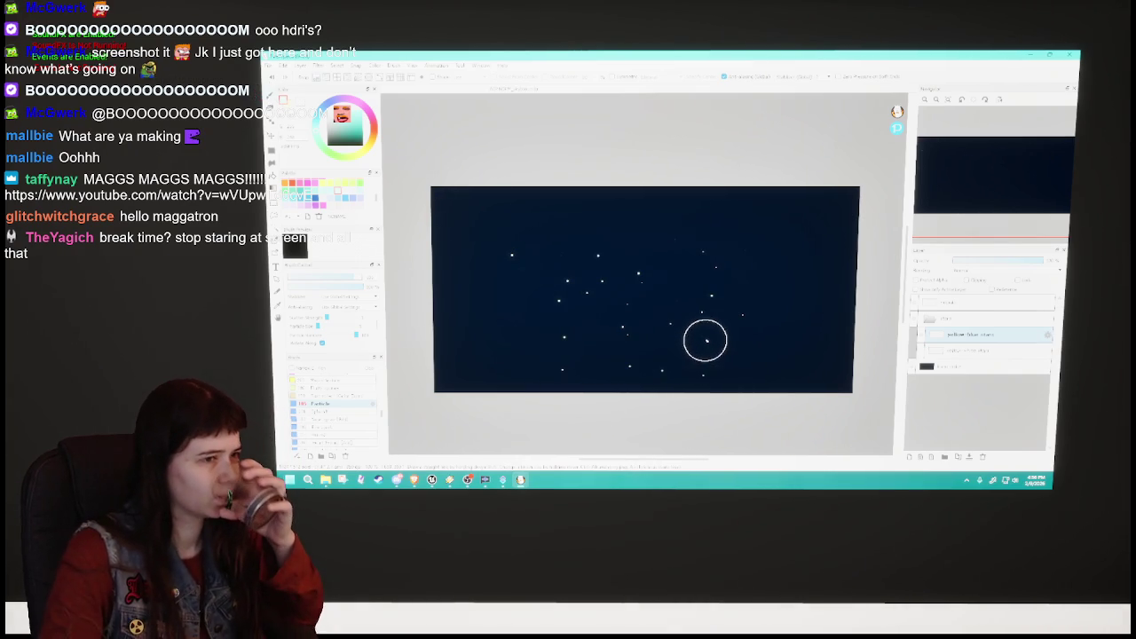
scroll(658, 283, down, 1)
scroll(658, 283, up, 4)
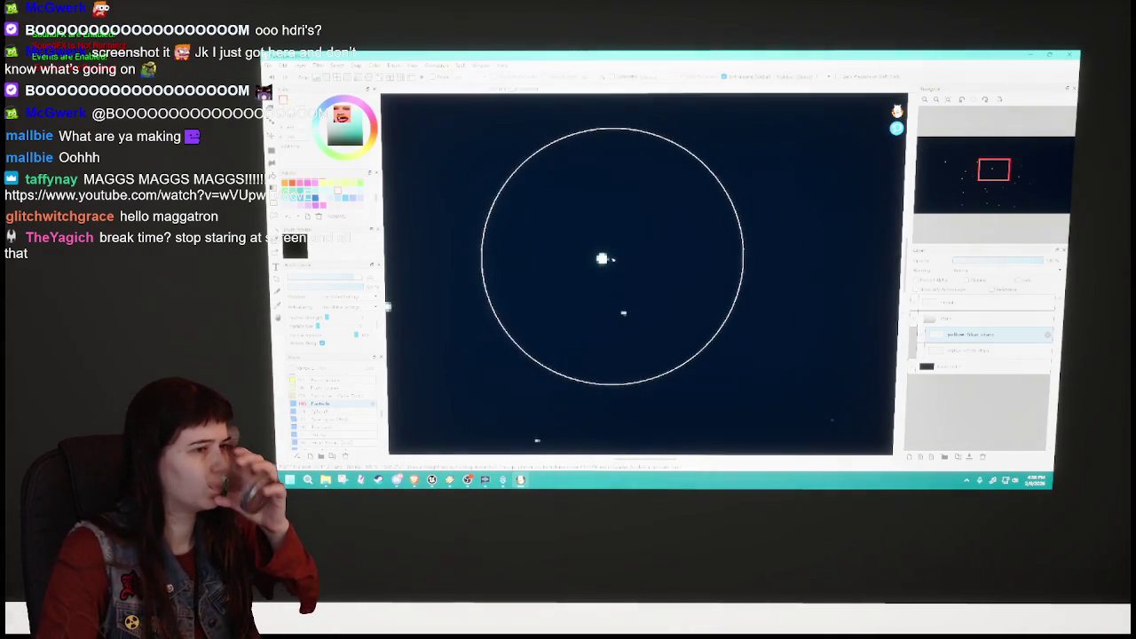
scroll(604, 257, down, 2)
scroll(611, 269, down, 3)
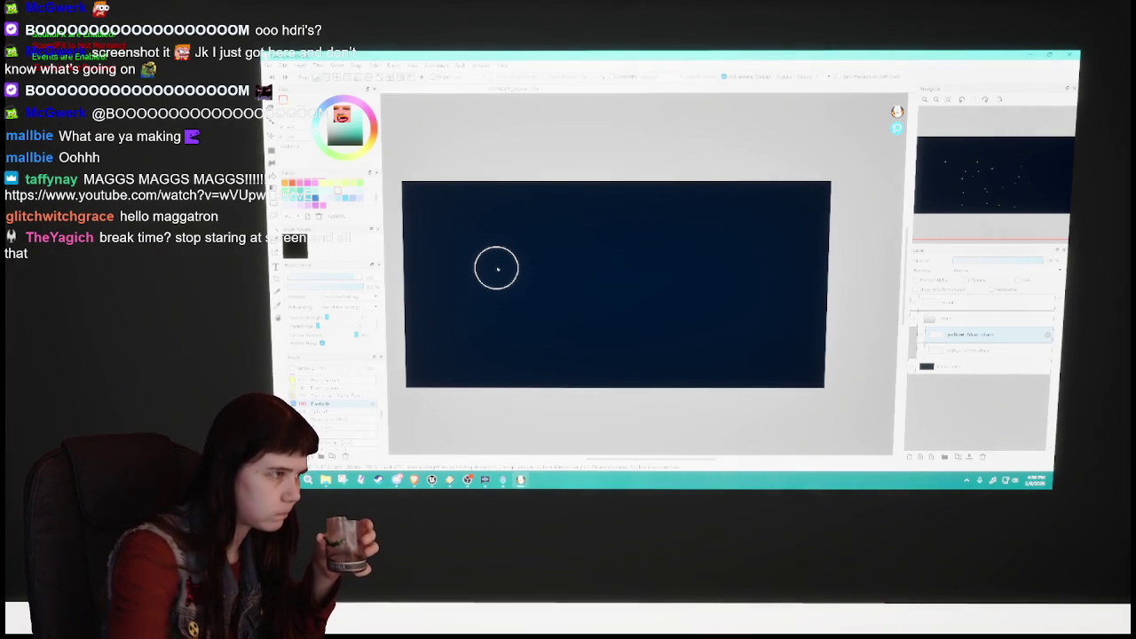
Switch to a lighter colour, expand the brush group and paint a dense splatter on the left.
click(338, 191)
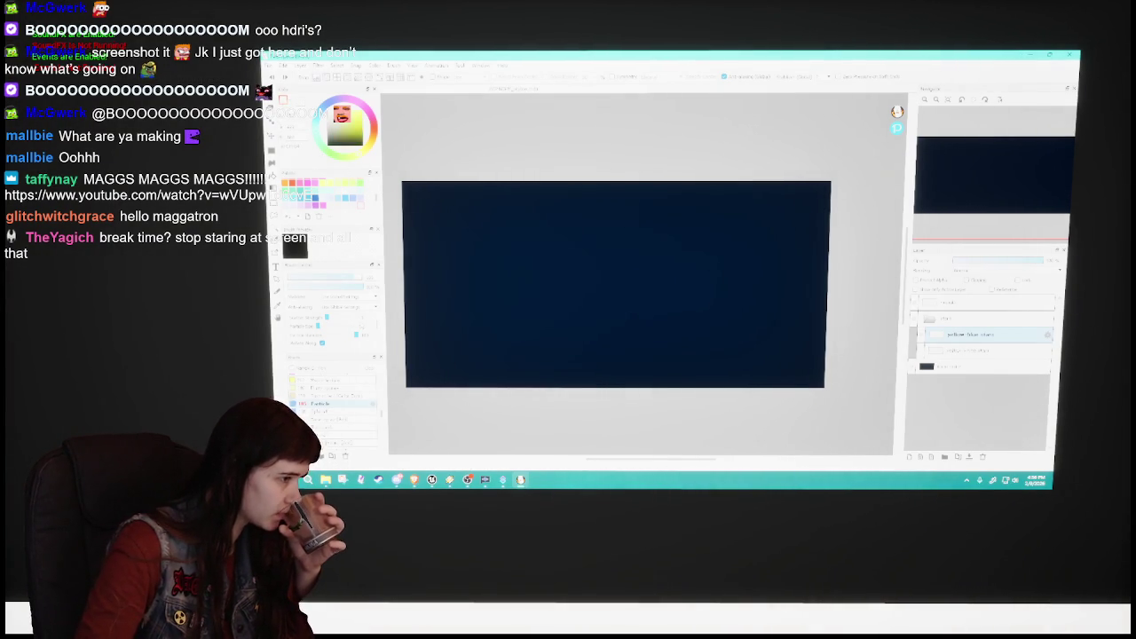
click(293, 411)
drag(486, 297, 528, 279)
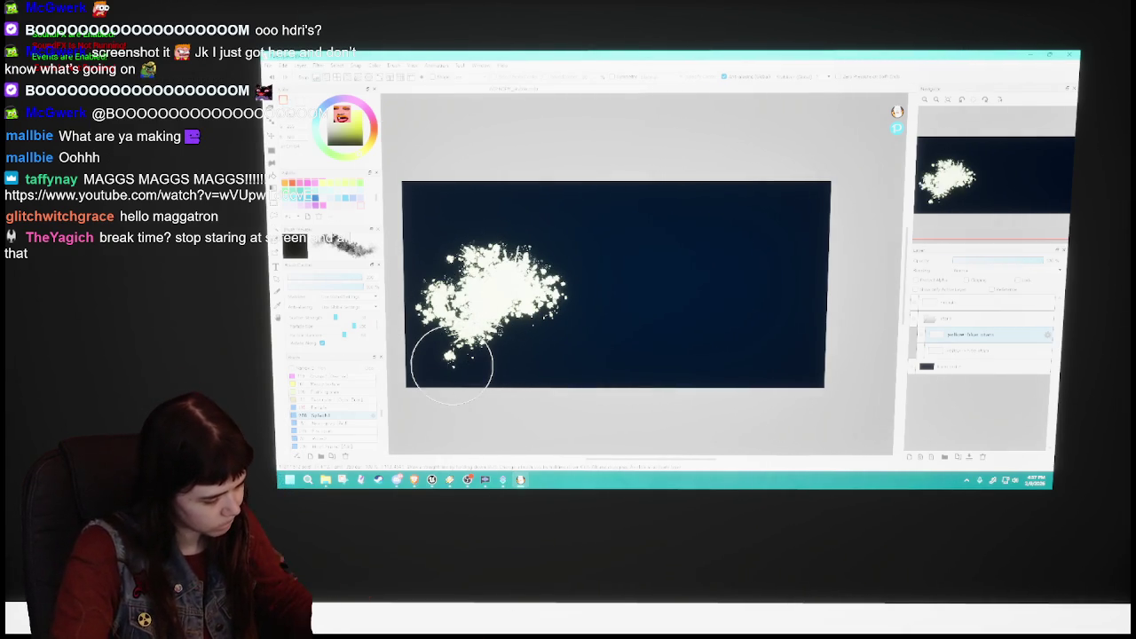
Undo the splatter, try several brushes, and paint a diagonal white streak left of centre.
key(Delete)
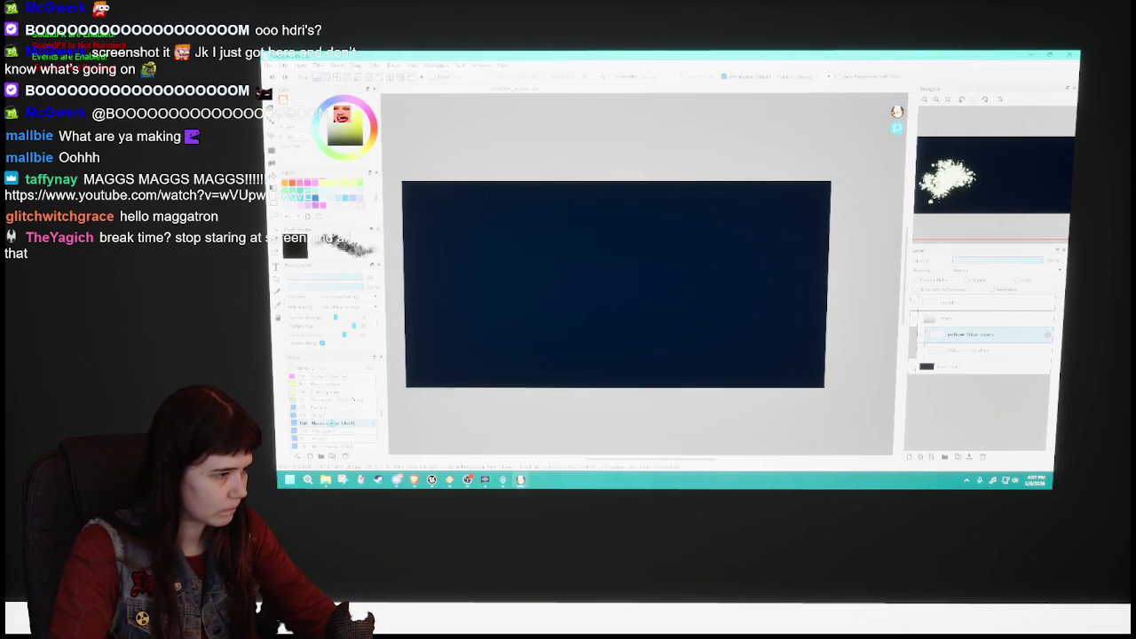
click(328, 430)
click(324, 415)
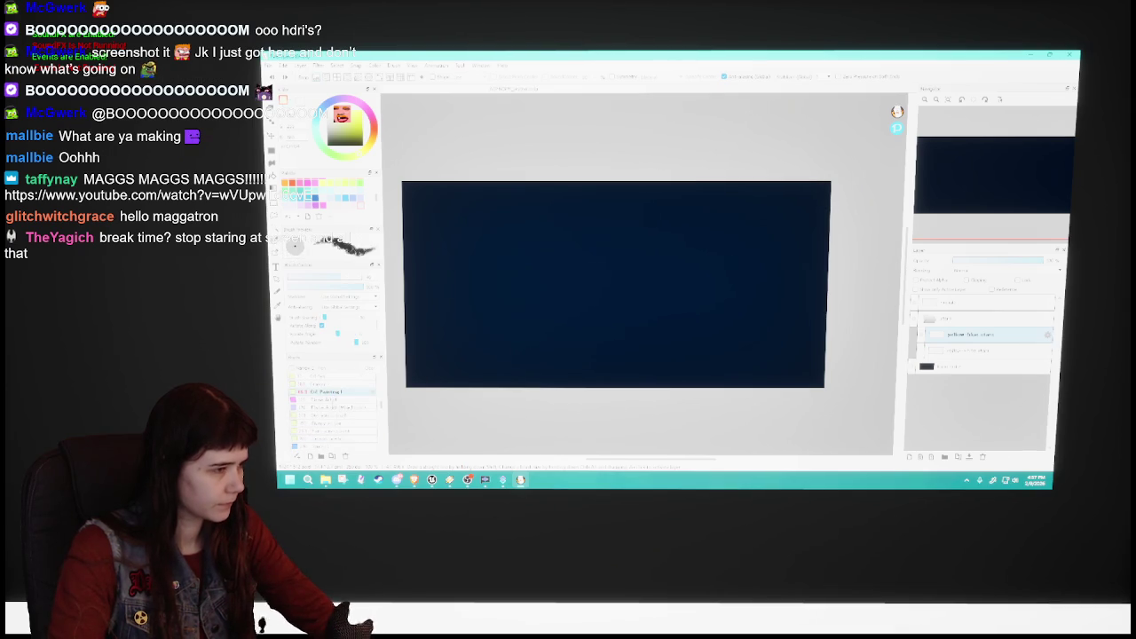
click(324, 400)
click(333, 439)
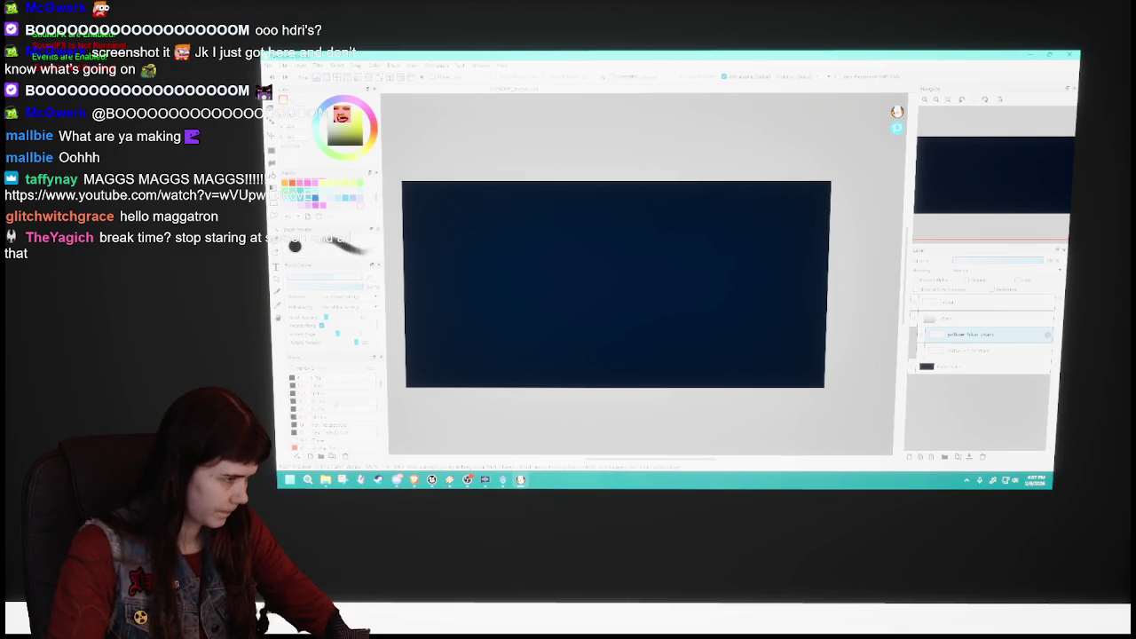
click(319, 401)
drag(502, 288, 491, 303)
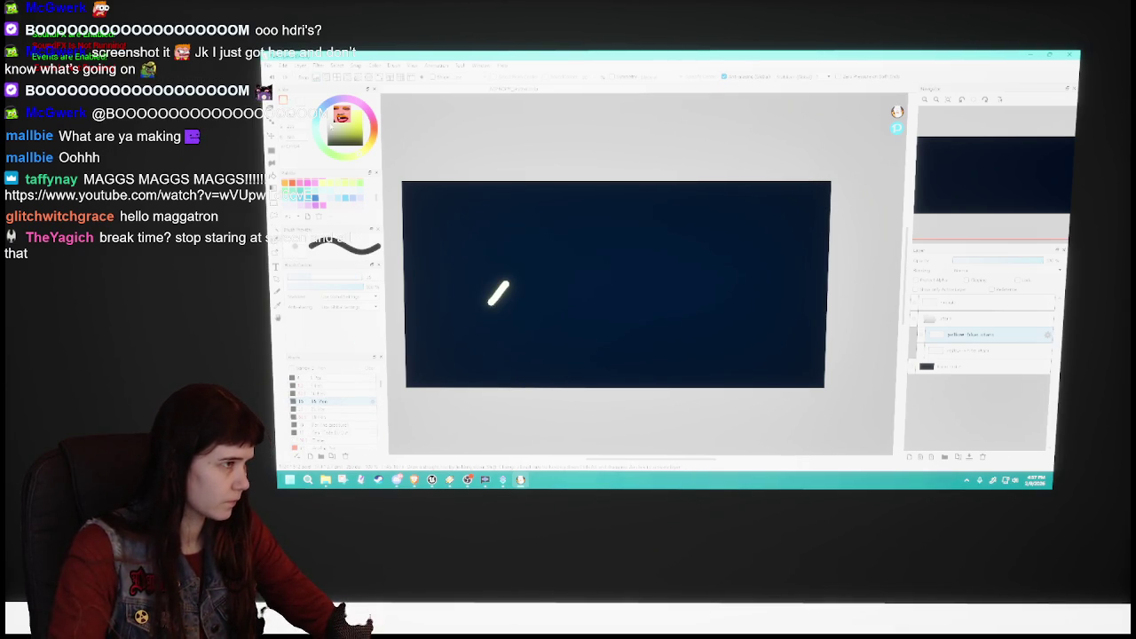
With the Particle brush, scatter stars across the top, middle and lower sky.
scroll(333, 408, down, 3)
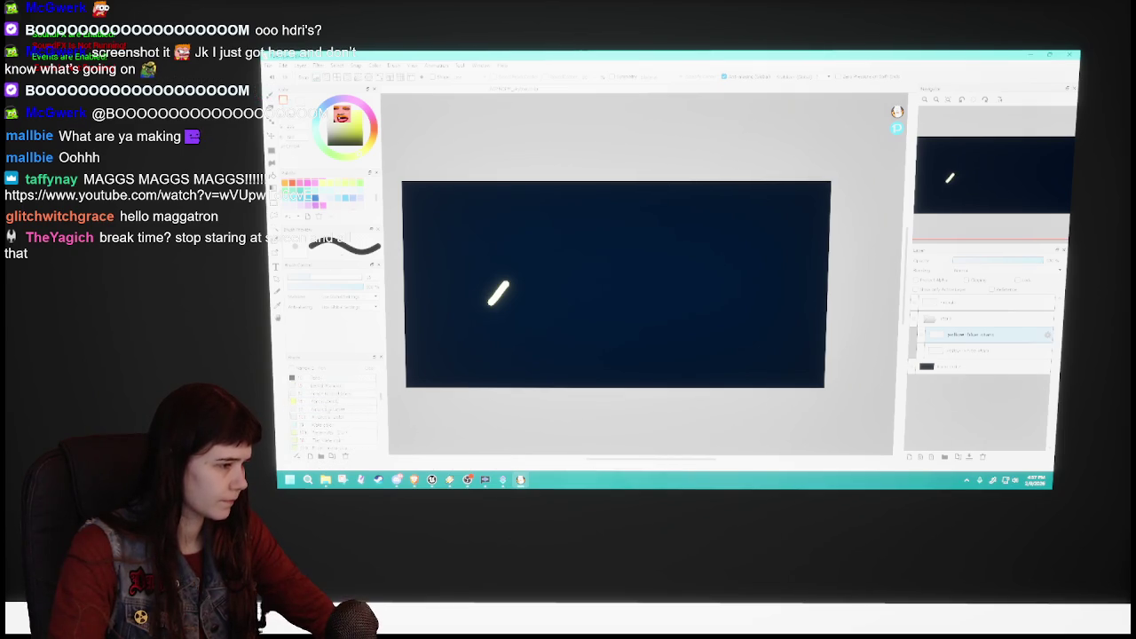
scroll(333, 399, down, 2)
scroll(333, 395, down, 2)
click(320, 417)
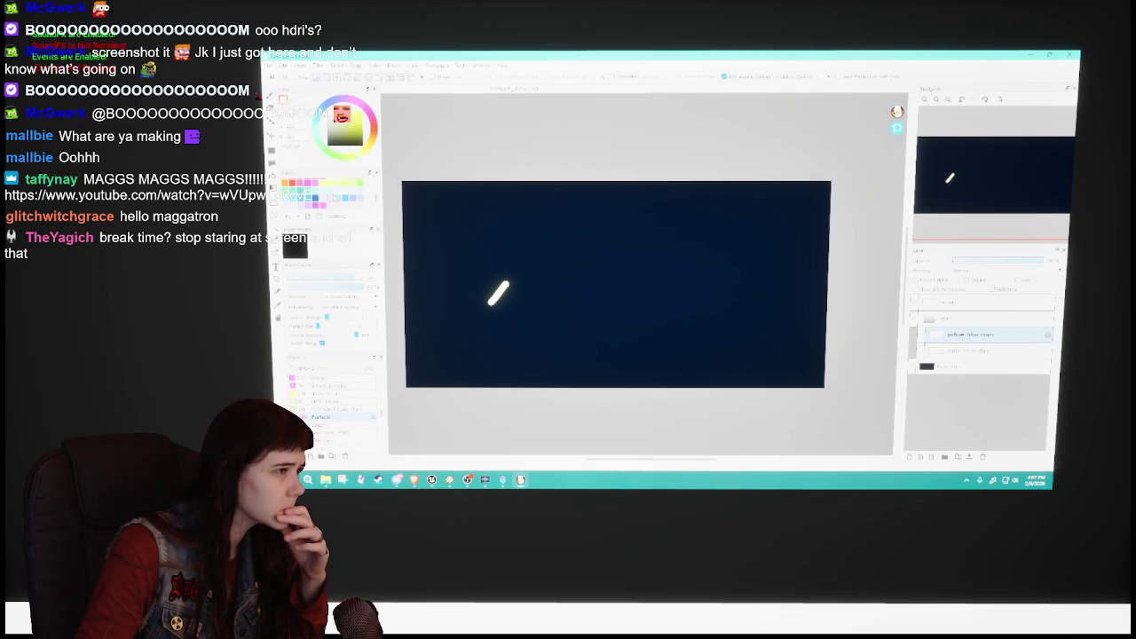
mouse_move(431, 197)
mouse_down()
mouse_move(459, 183)
mouse_move(702, 201)
mouse_up()
mouse_move(750, 310)
mouse_down()
mouse_move(439, 357)
mouse_move(804, 358)
mouse_move(731, 293)
mouse_move(739, 365)
mouse_up()
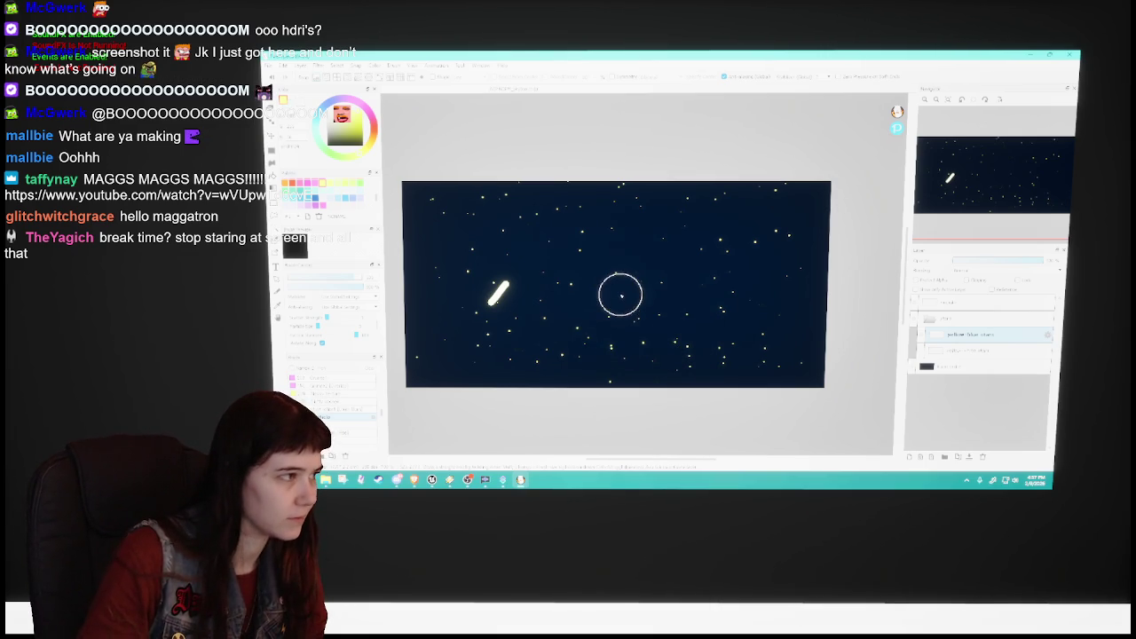
Undo the scattered stars and repaint a new star scatter across the canvas.
key(ctrl+z)
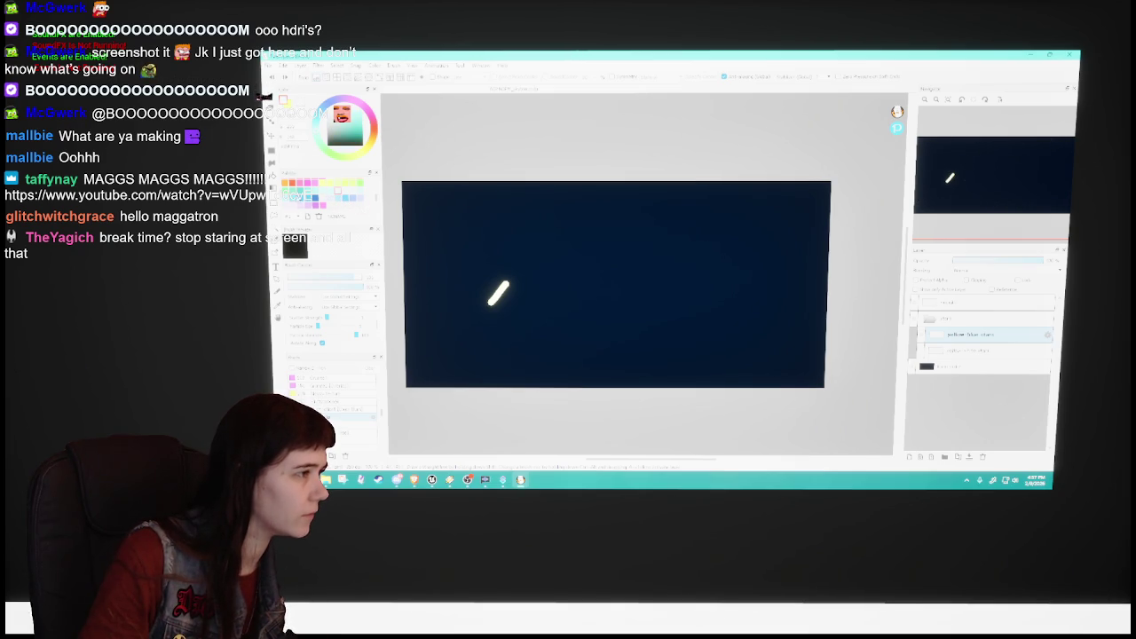
mouse_move(577, 203)
mouse_down()
mouse_move(705, 238)
mouse_move(513, 363)
mouse_move(505, 294)
mouse_up()
scroll(464, 236, up, 3)
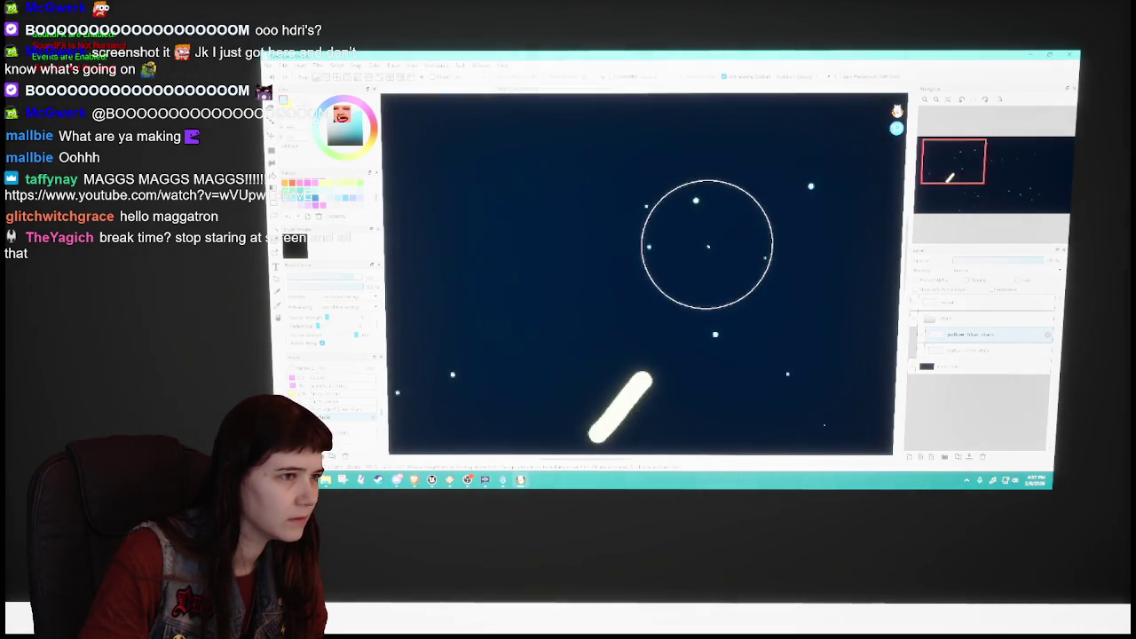
scroll(753, 296, down, 1)
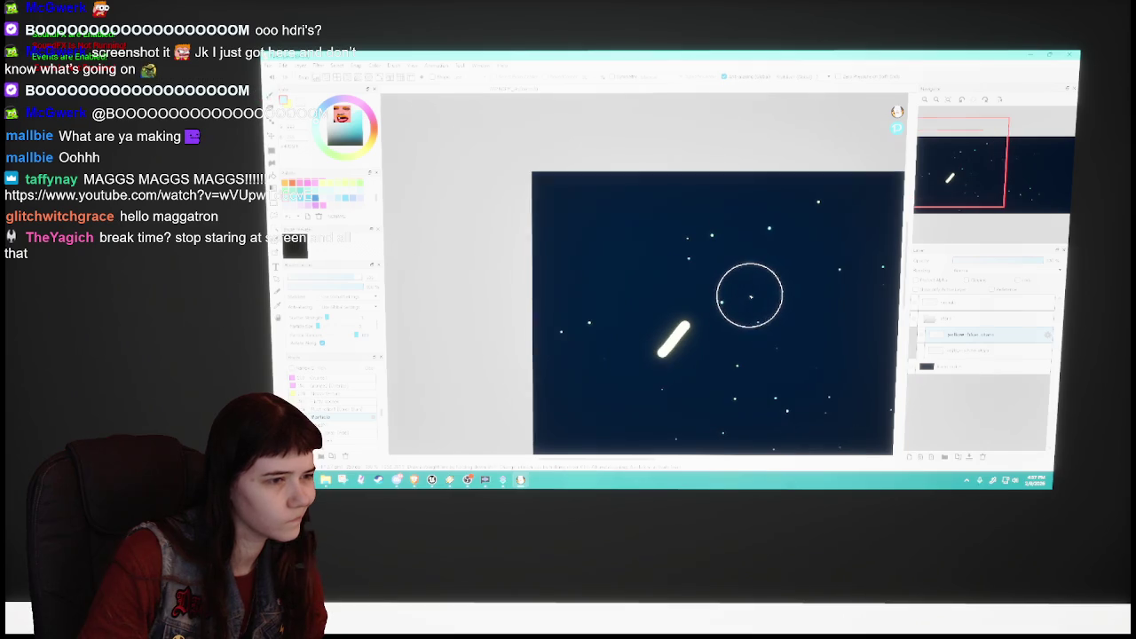
scroll(599, 453, right, 5)
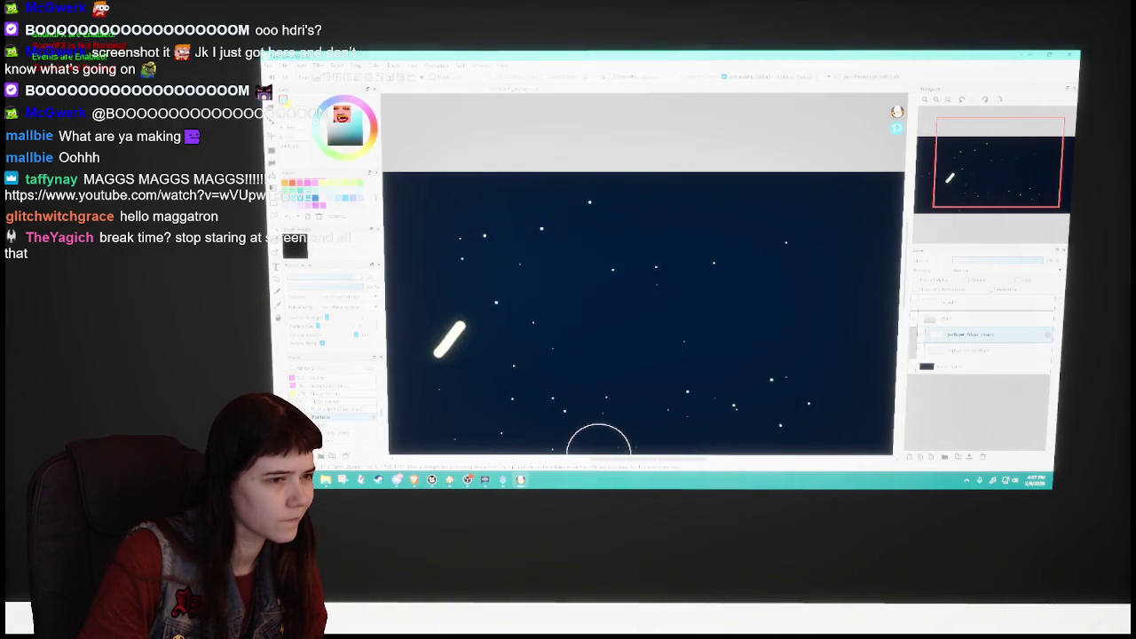
scroll(640, 383, down, 2)
Undo again and spray a band of stars across the upper sky.
key(Delete)
mouse_move(541, 300)
mouse_down()
mouse_move(680, 288)
mouse_move(417, 338)
mouse_move(811, 424)
mouse_up()
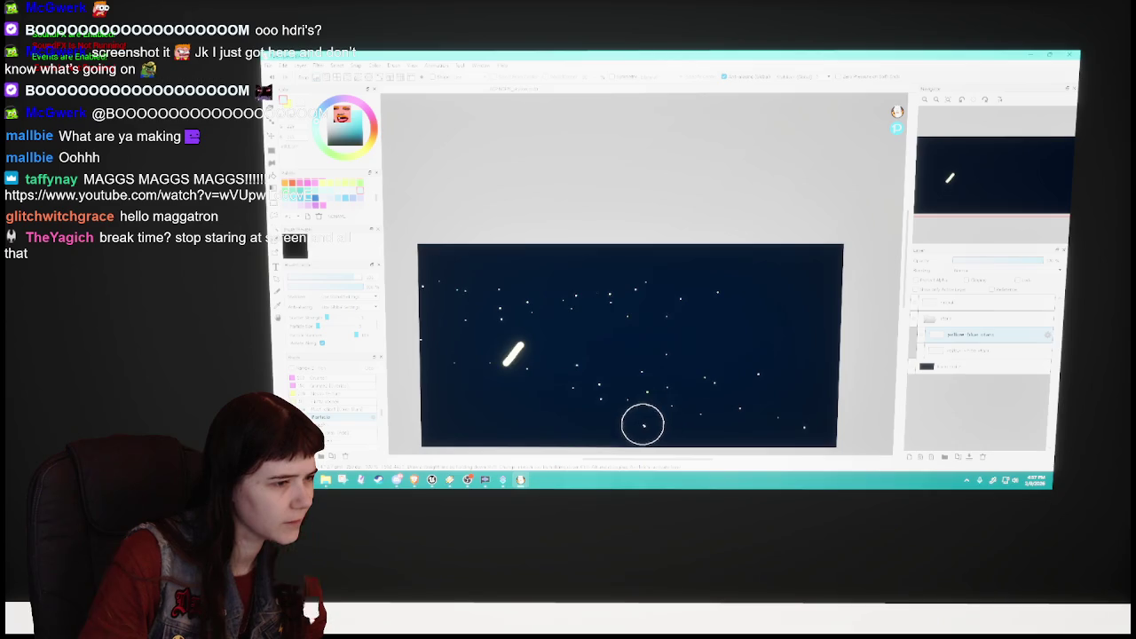
scroll(642, 421, down, 2)
scroll(641, 421, up, 3)
scroll(611, 236, up, 1)
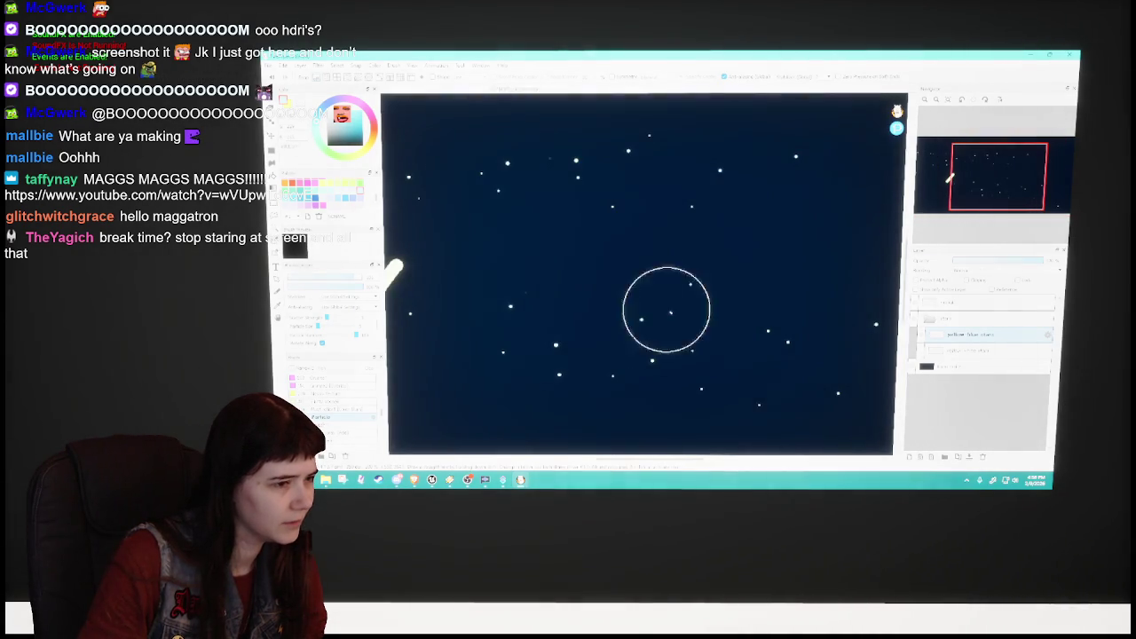
scroll(684, 309, down, 2)
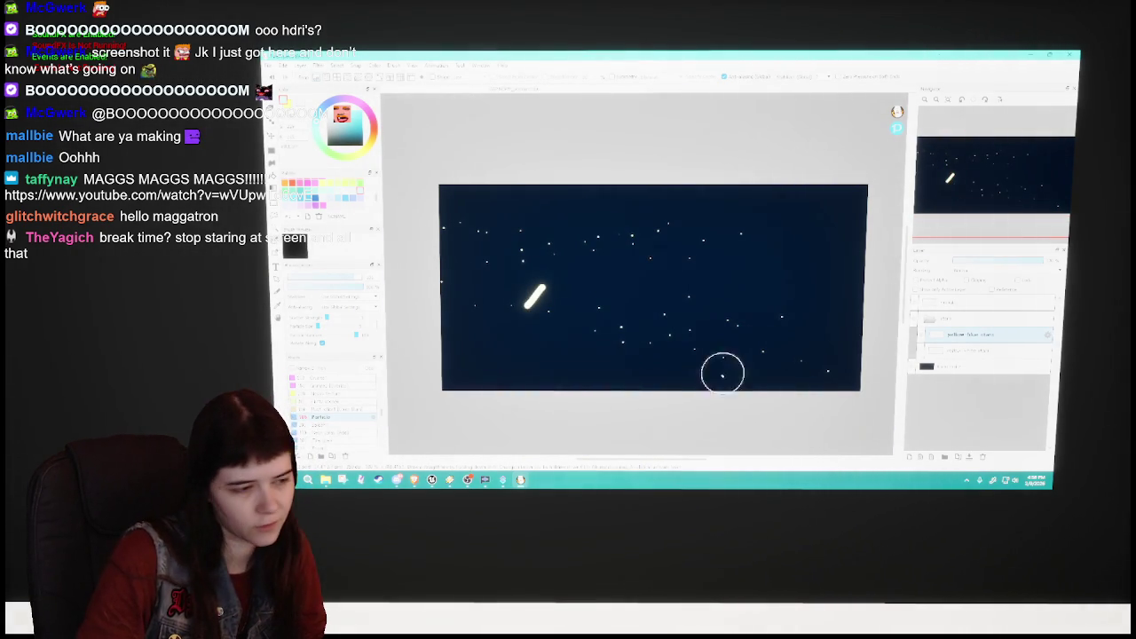
scroll(666, 449, right, 1)
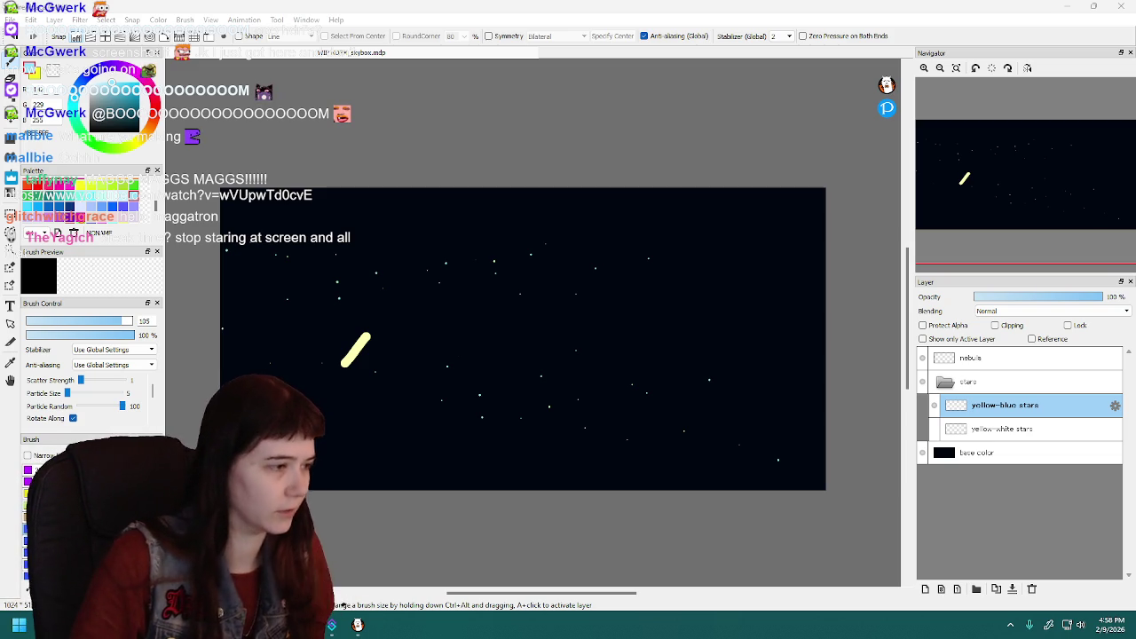
Pan and zoom around the canvas to inspect the star field.
scroll(457, 284, up, 3)
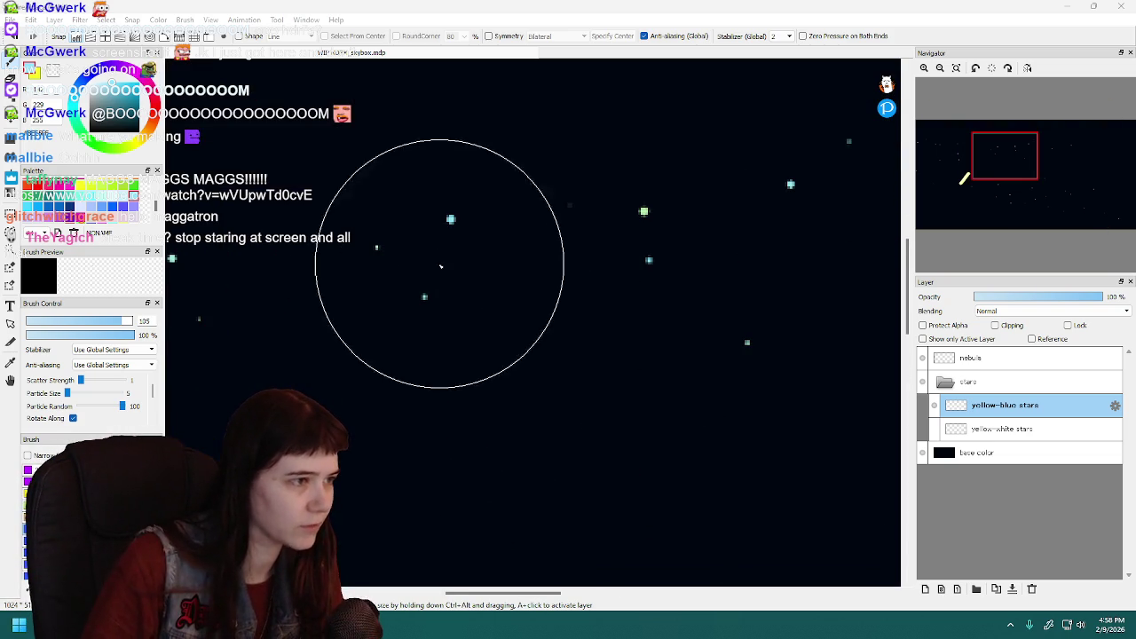
scroll(616, 240, down, 4)
scroll(657, 281, up, 2)
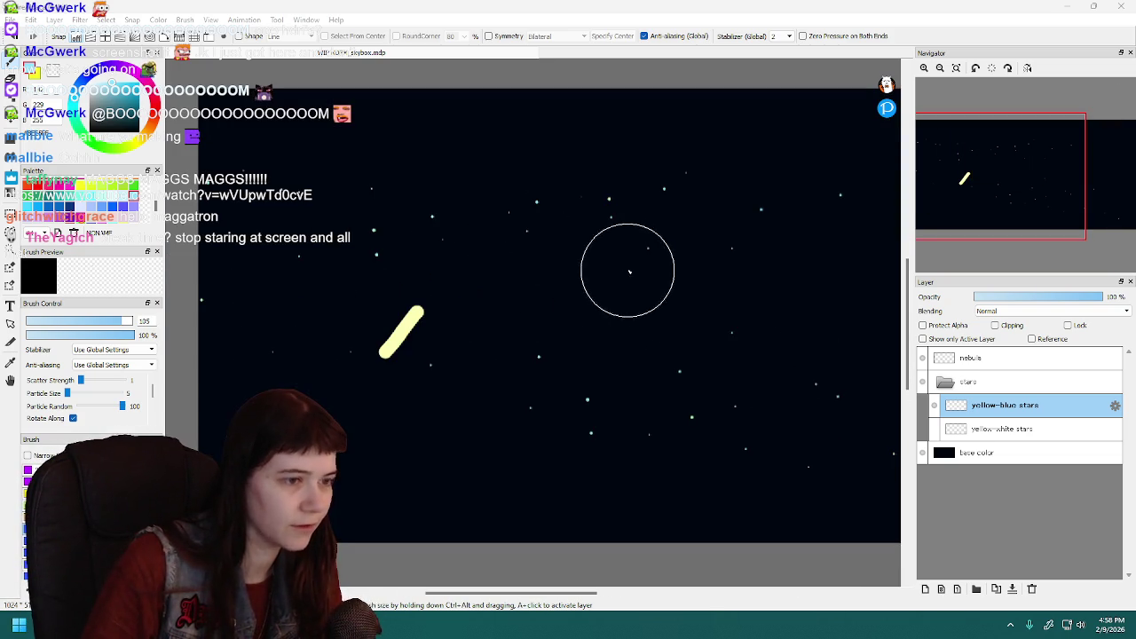
scroll(573, 173, up, 3)
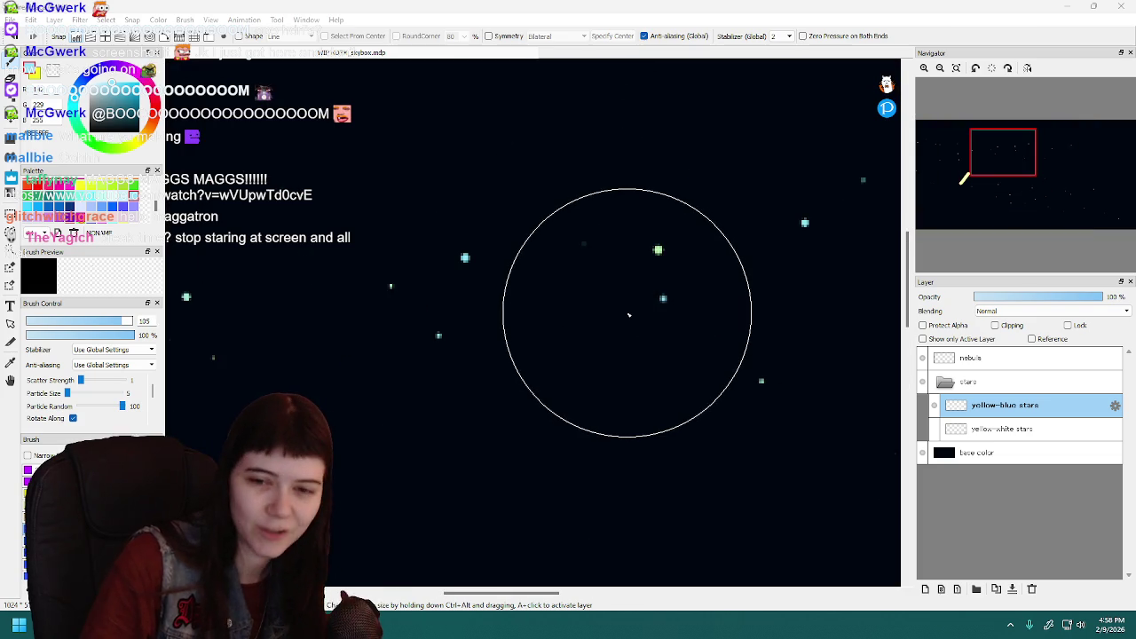
scroll(630, 313, down, 2)
scroll(630, 329, down, 1)
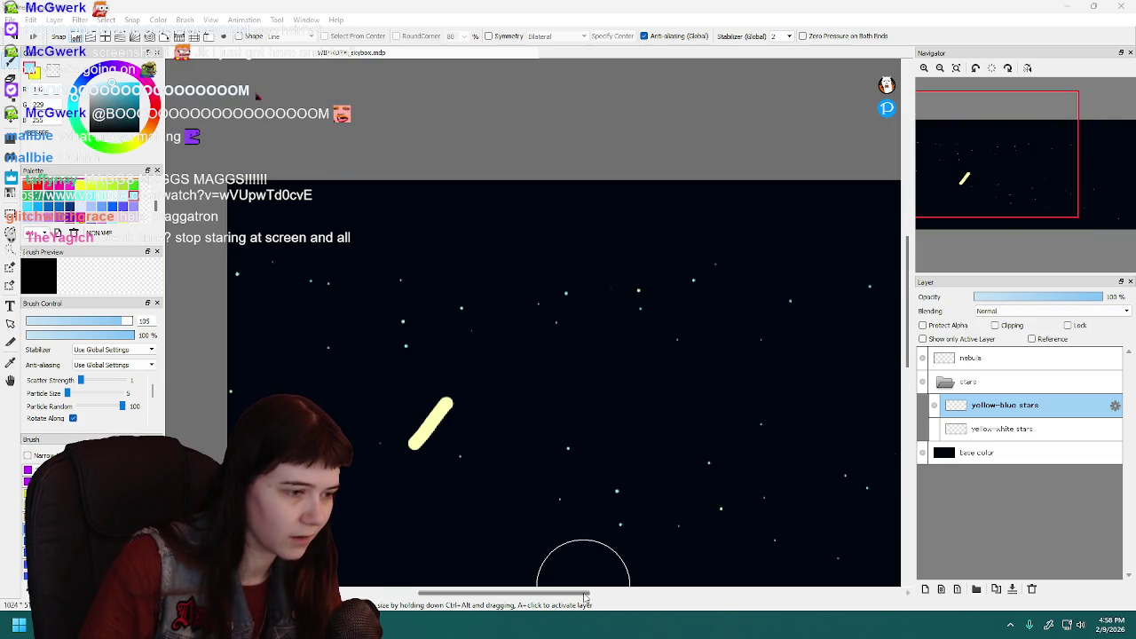
drag(590, 597, 612, 596)
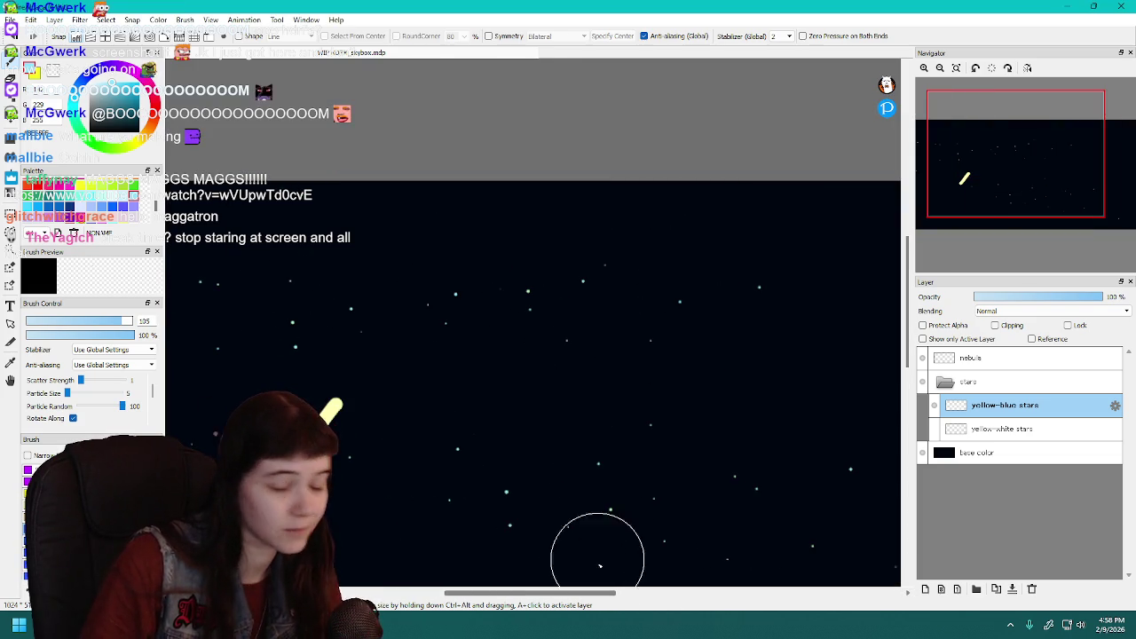
scroll(301, 328, up, 3)
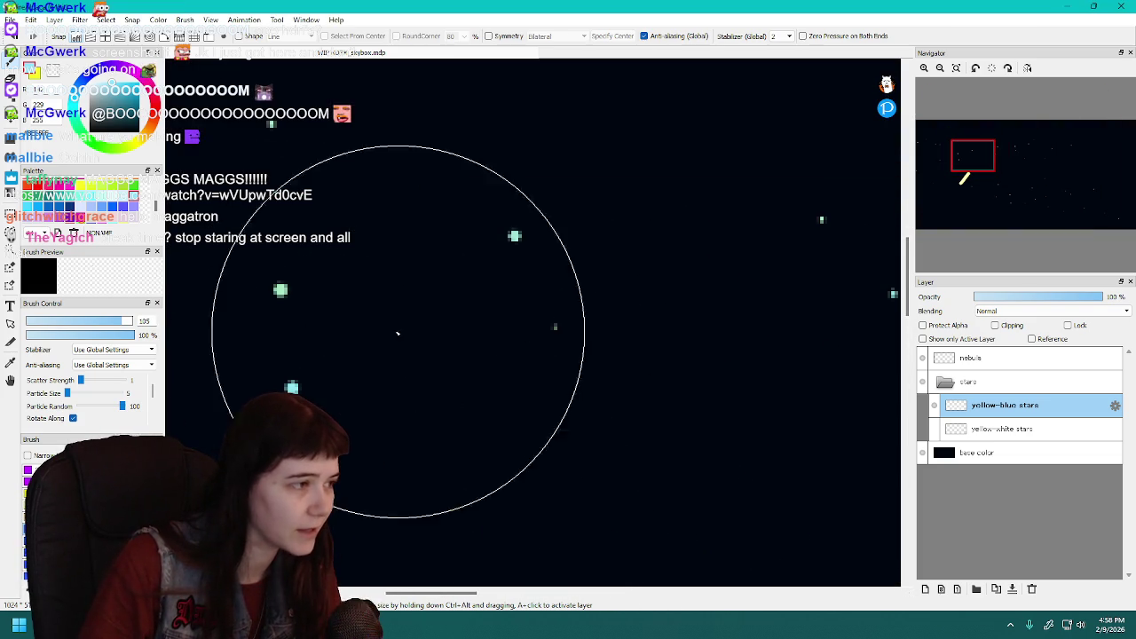
scroll(543, 438, down, 2)
drag(531, 596, 559, 596)
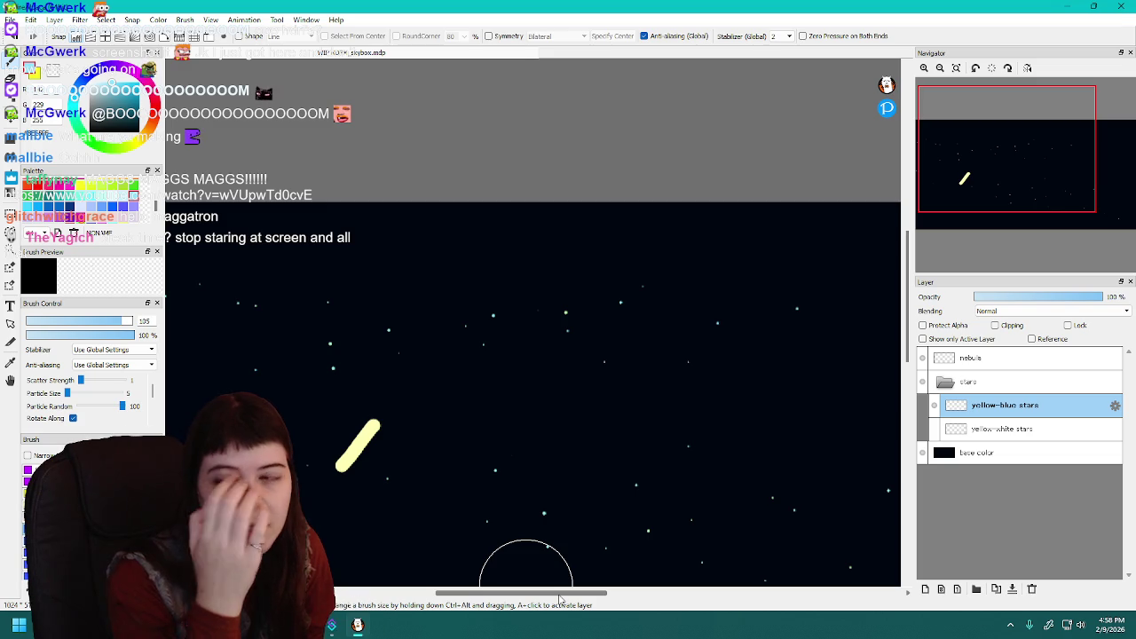
scroll(578, 438, down, 1)
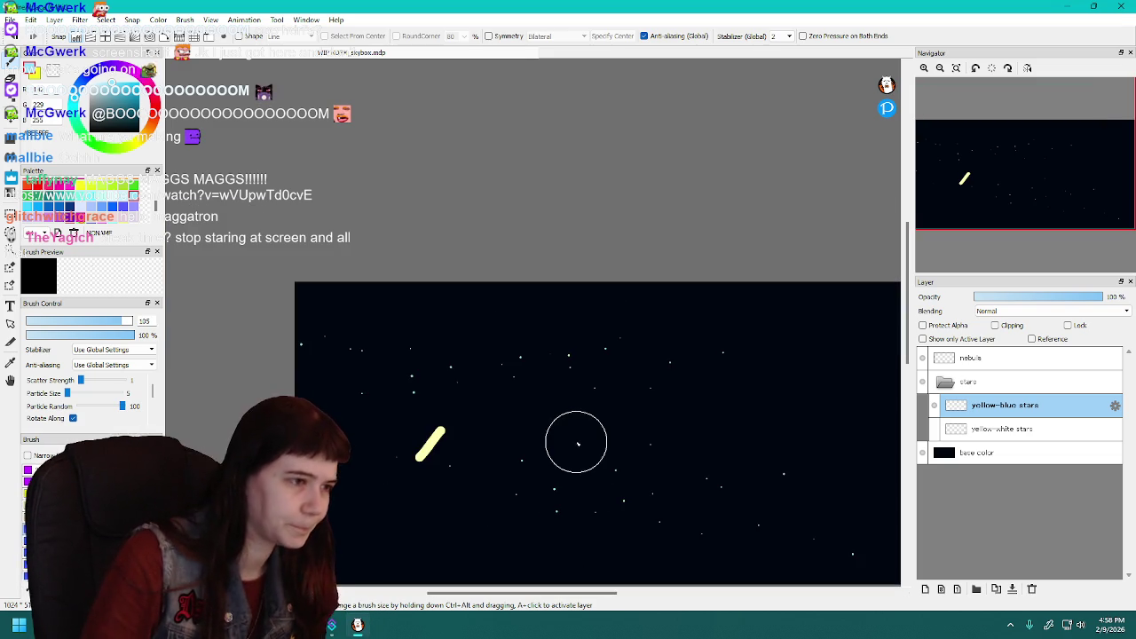
drag(599, 595, 617, 602)
drag(905, 348, 909, 377)
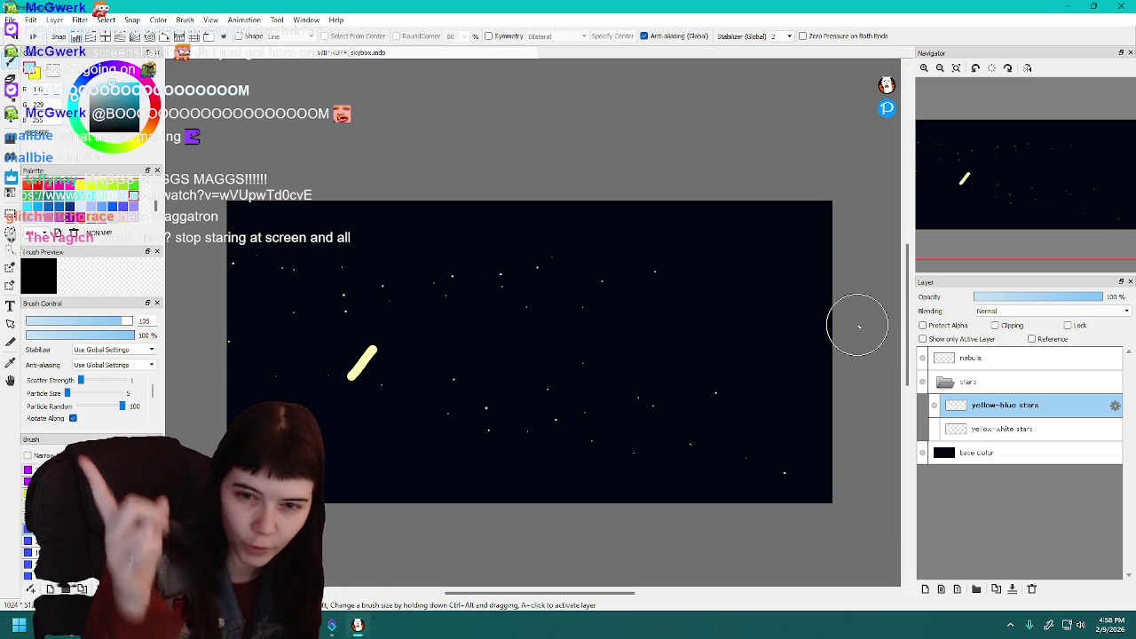
drag(909, 371, 907, 365)
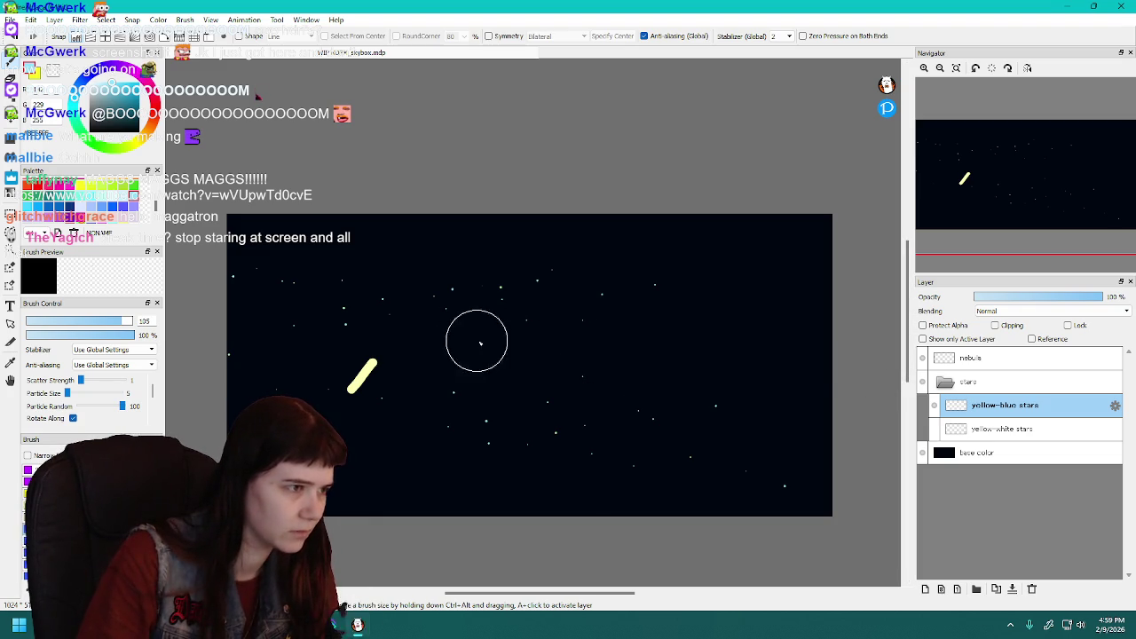
scroll(434, 325, up, 1)
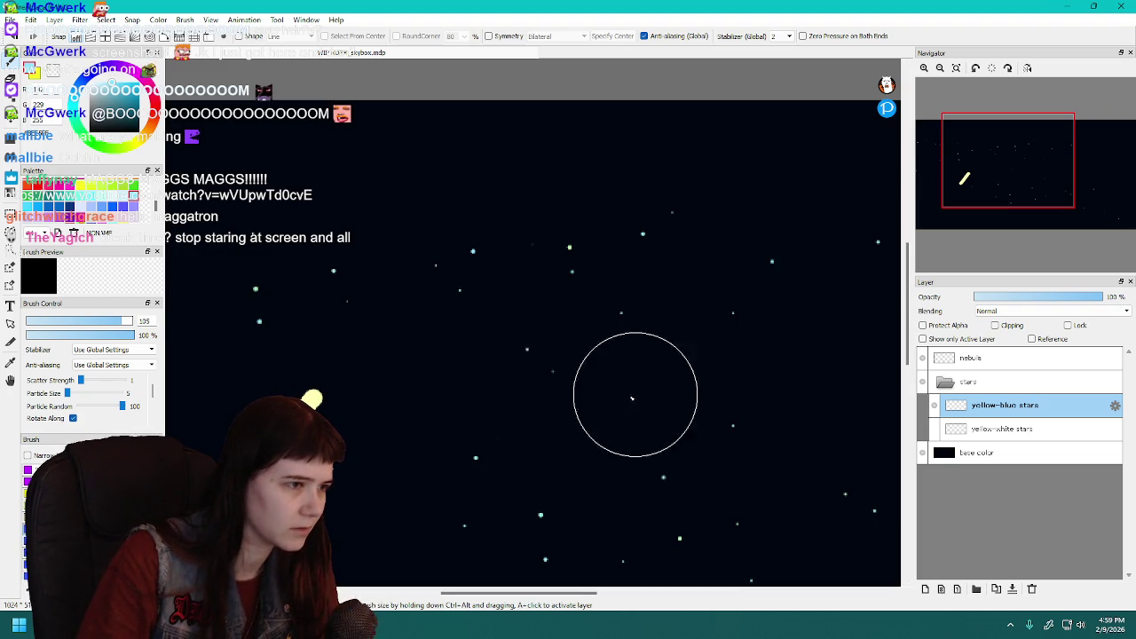
scroll(710, 414, down, 2)
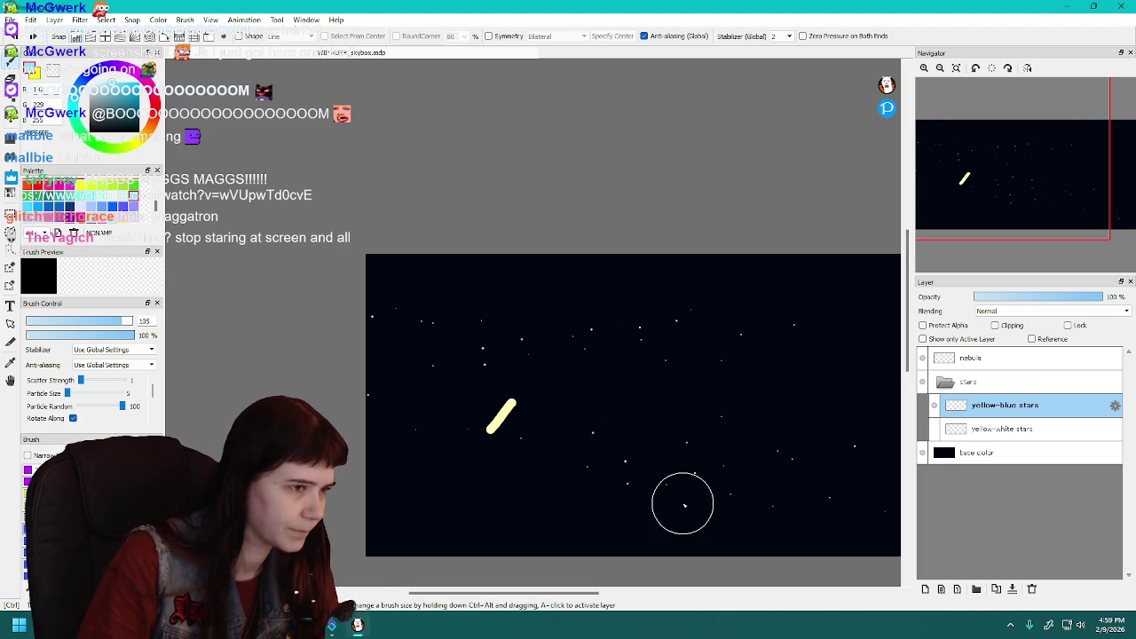
drag(593, 595, 610, 599)
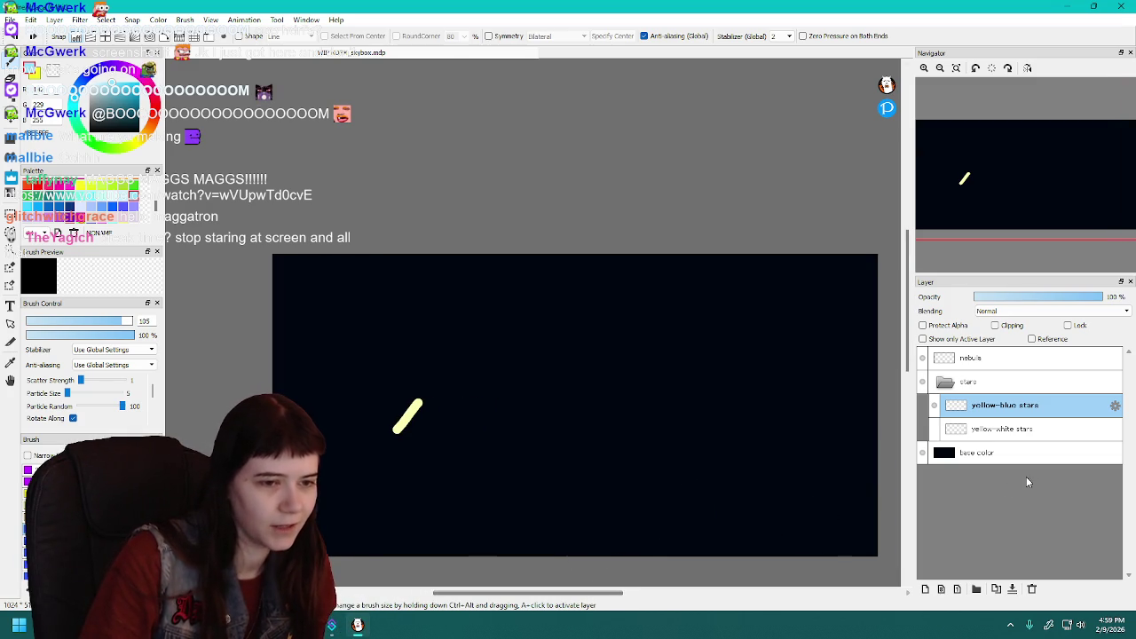
Make the yellow-white stars layer visible and check the canvas.
click(934, 431)
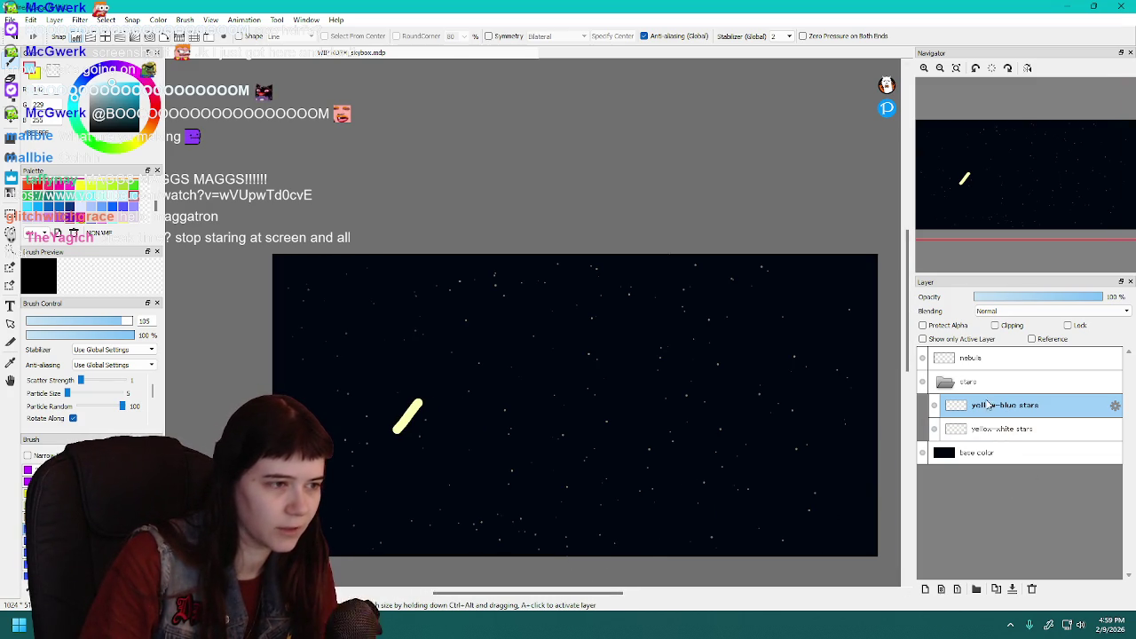
scroll(533, 482, up, 3)
scroll(599, 320, up, 1)
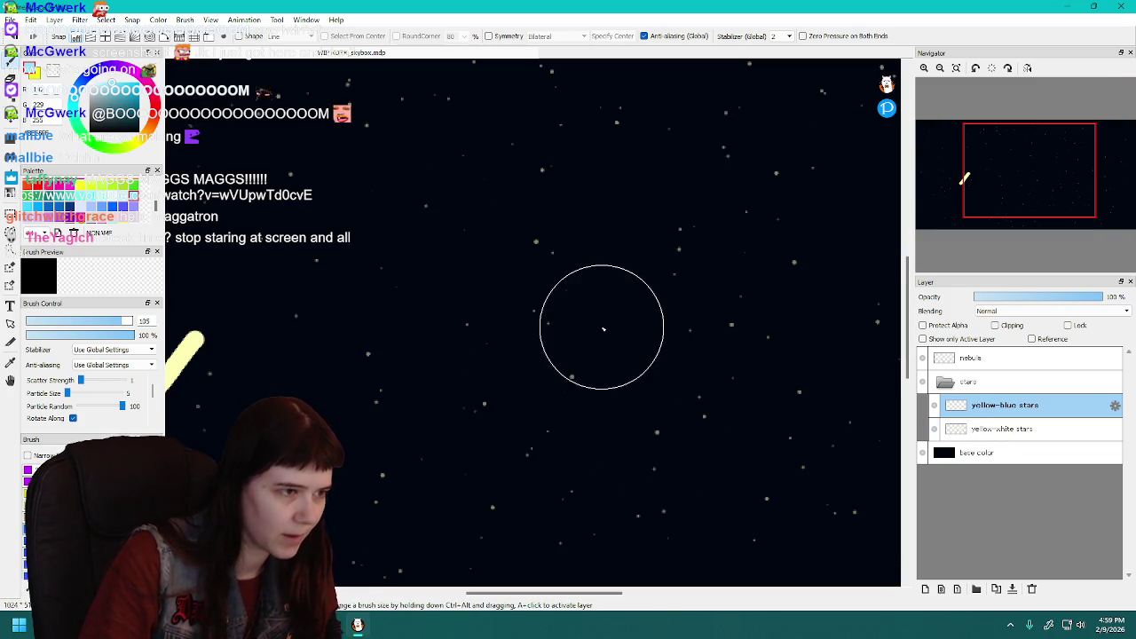
scroll(608, 430, down, 1)
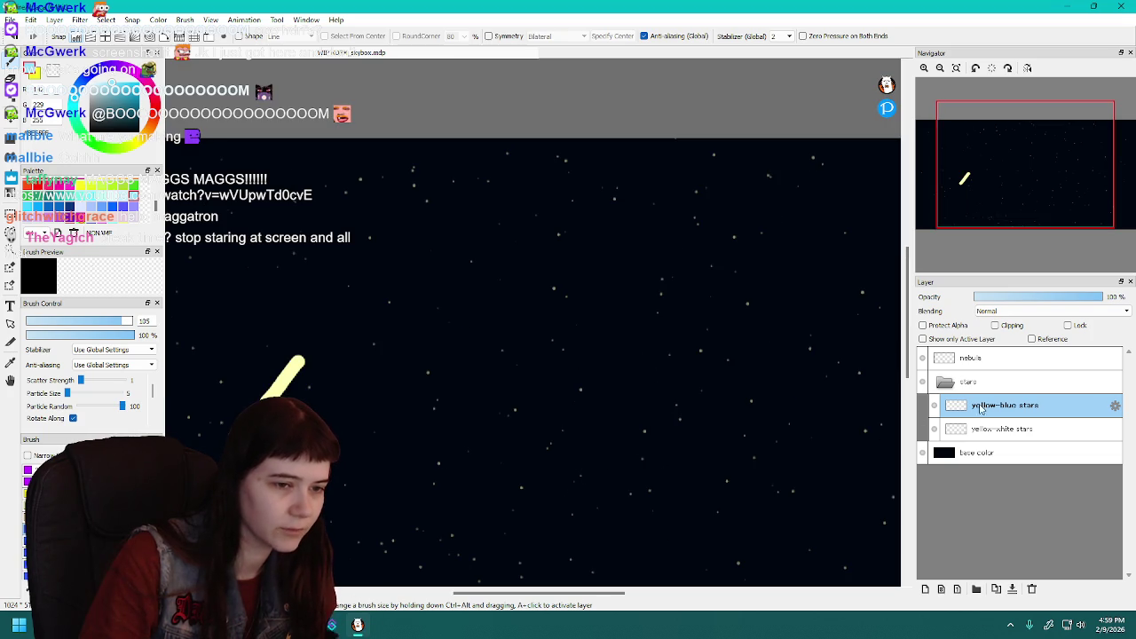
scroll(662, 460, down, 1)
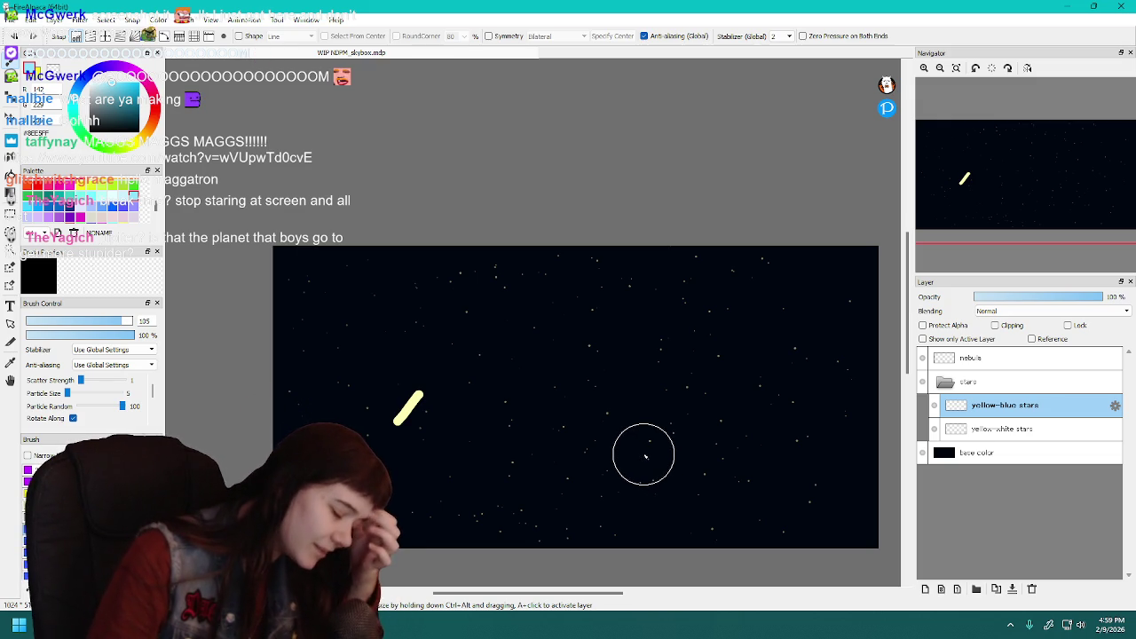
Rename the yellow-blue stars layer to 'blue-white stars', then select the yellow-white stars layer.
double_click(1002, 406)
text(blue-white)
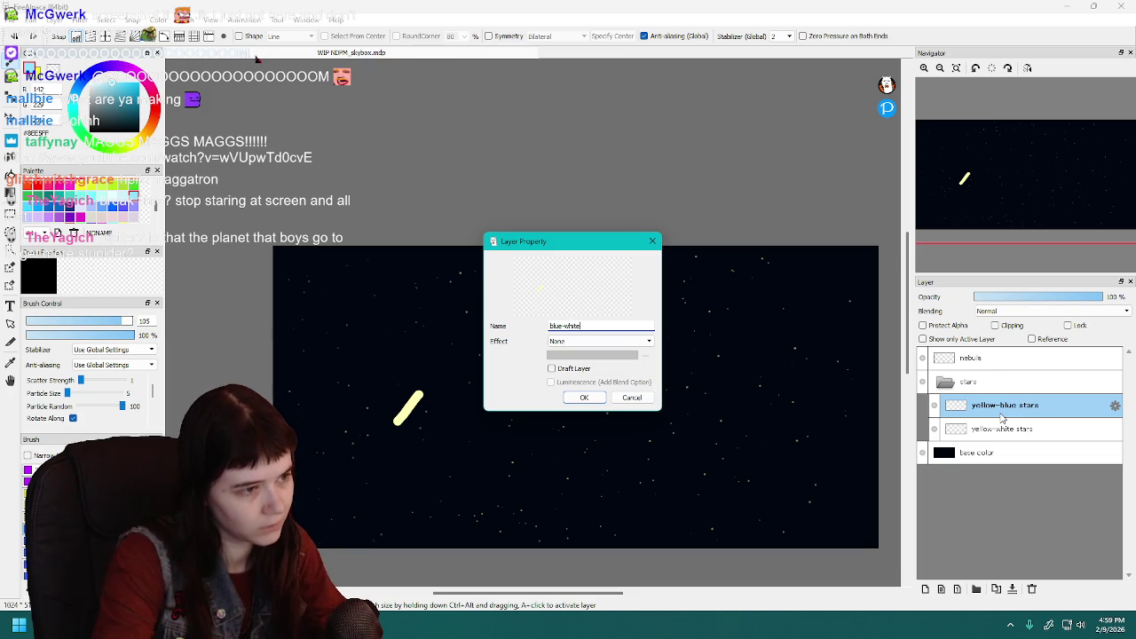
key(Return)
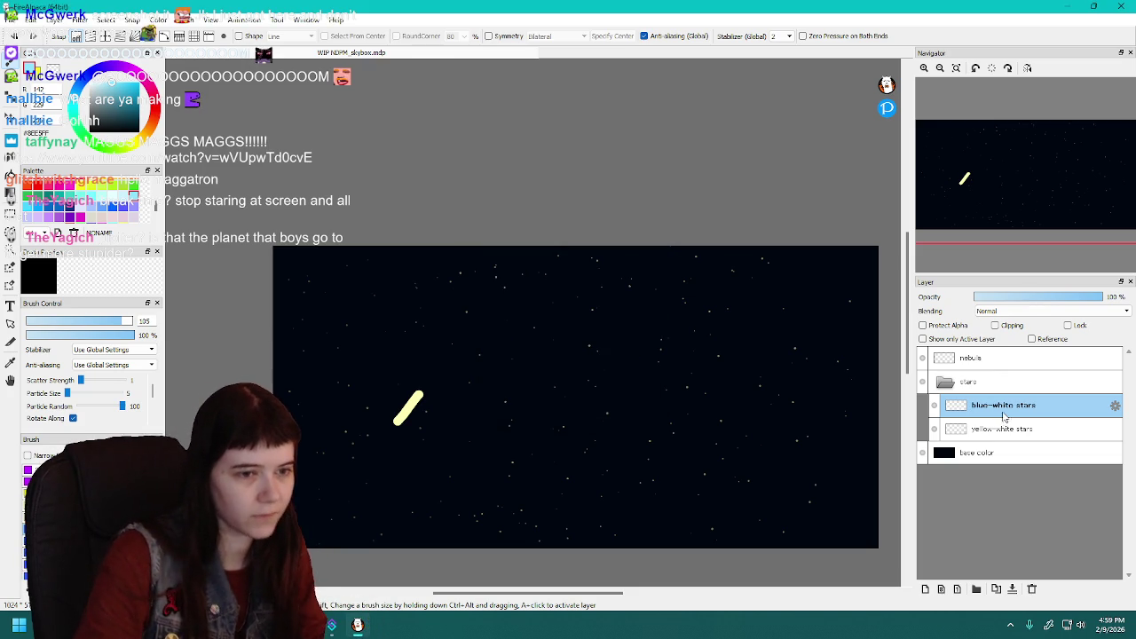
click(968, 433)
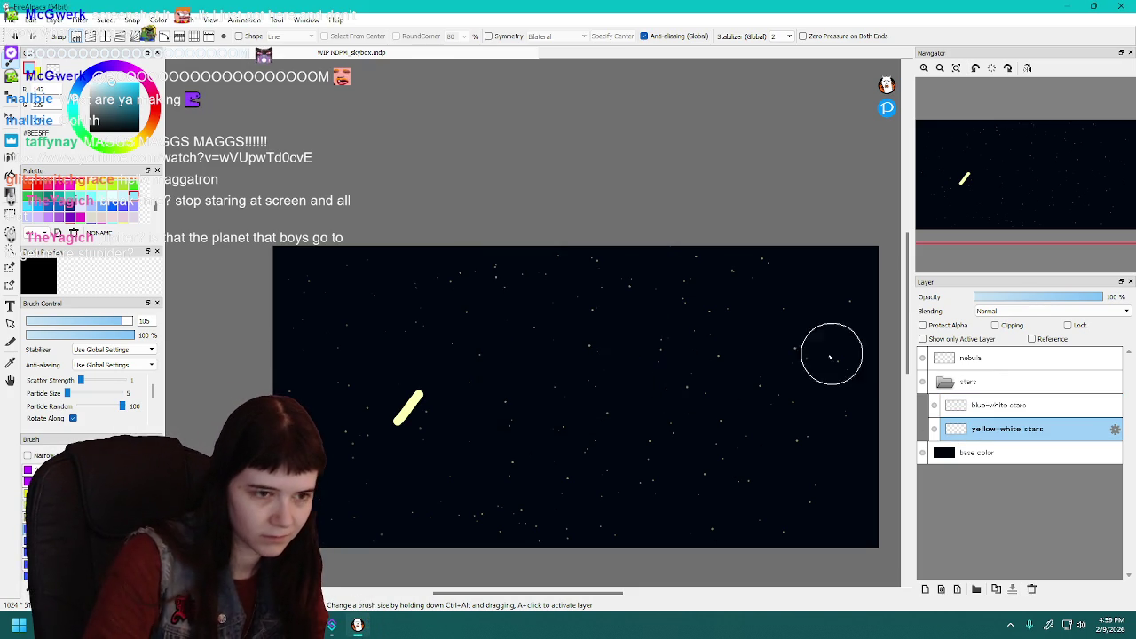
Switch between the blue-white and yellow-white stars layers, ending on yellow-white, and adjust the view.
alt+click(763, 367)
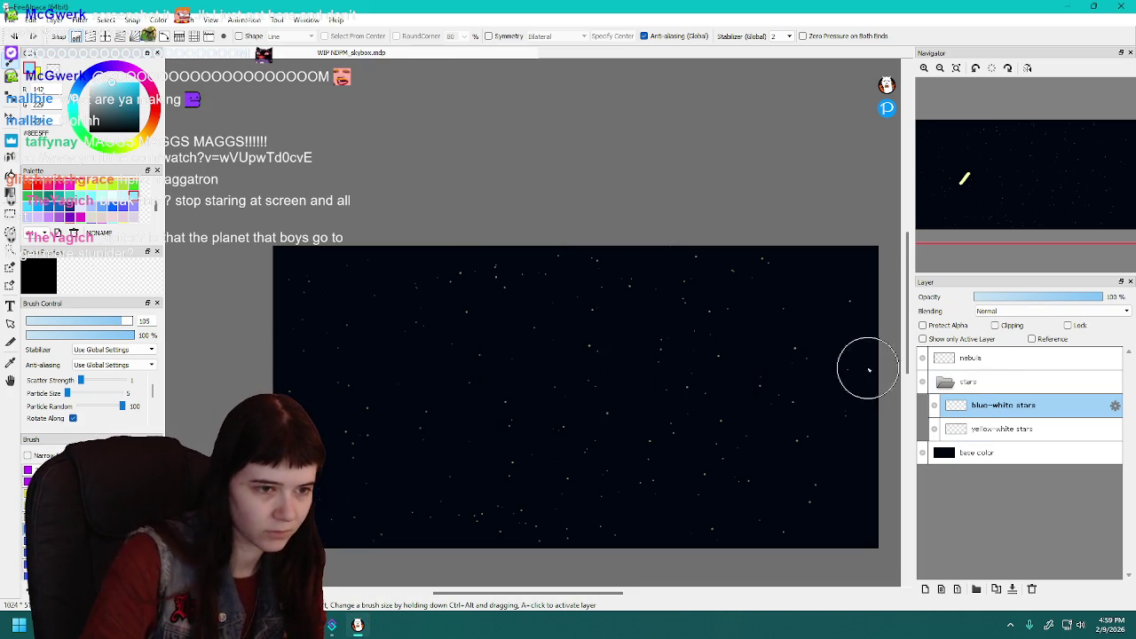
alt+click(870, 400)
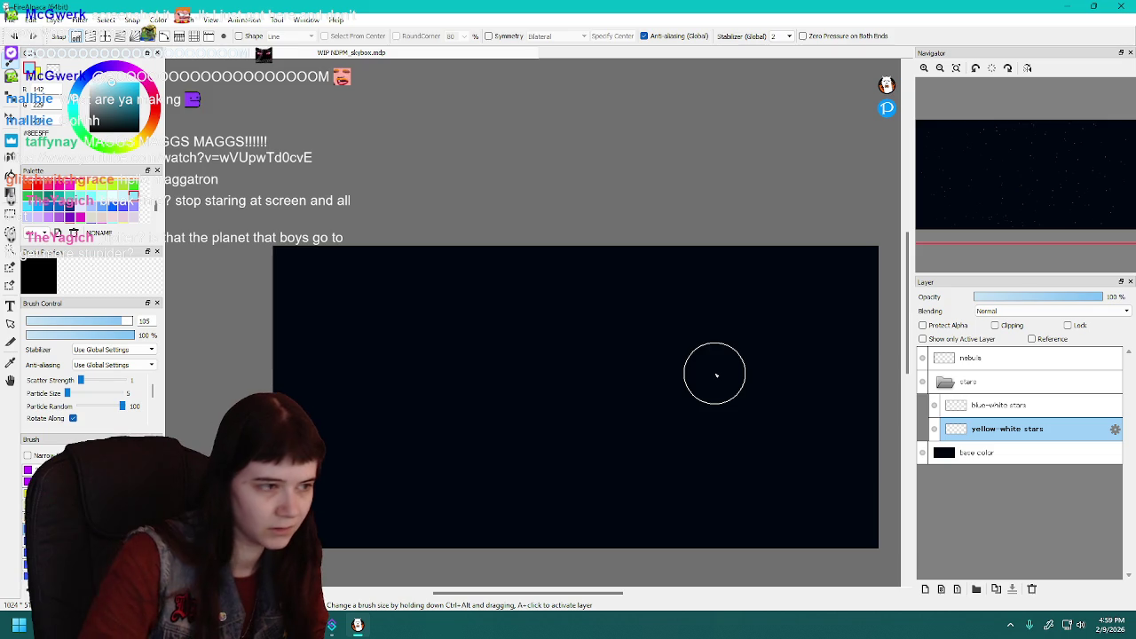
drag(531, 592, 543, 592)
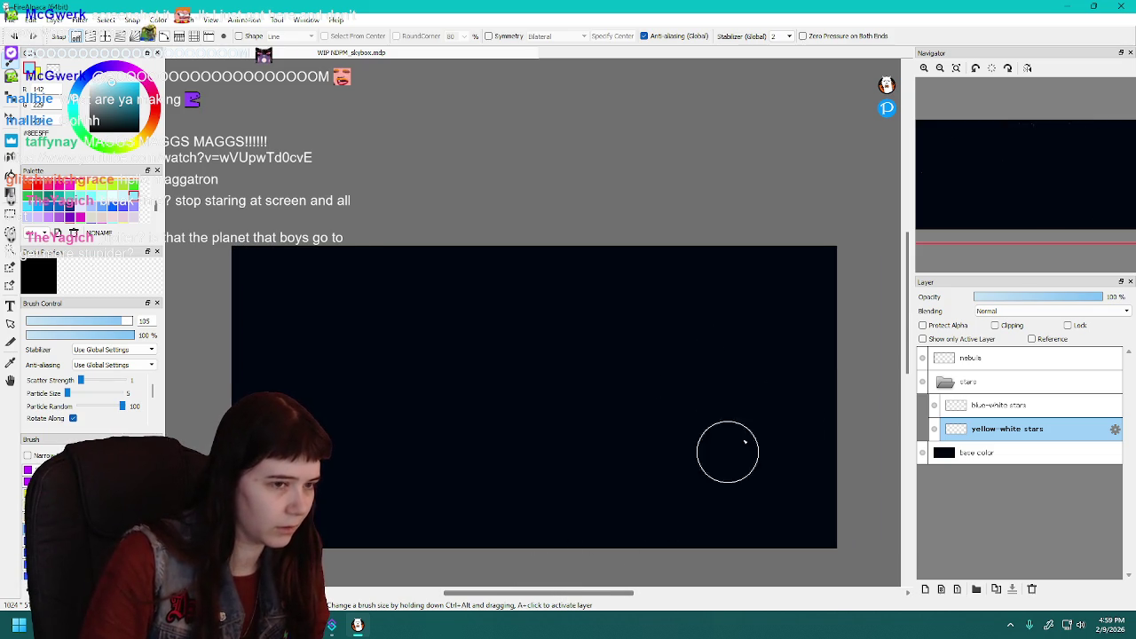
drag(906, 350, 906, 364)
scroll(522, 379, up, 1)
scroll(522, 379, down, 1)
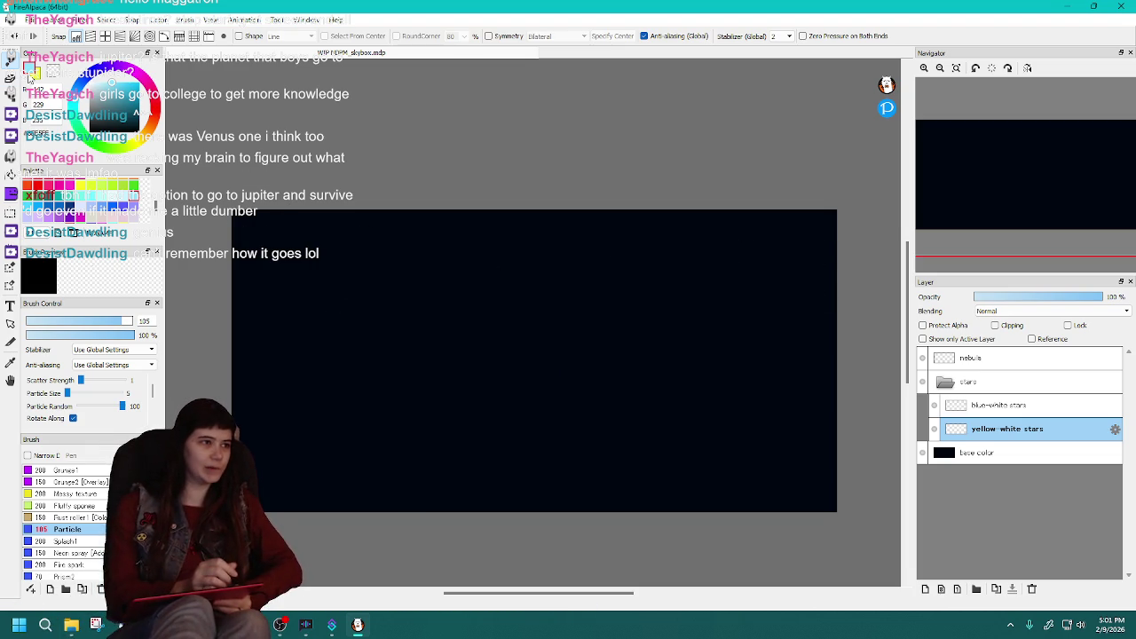
scroll(157, 206, down, 2)
Shift the red swatch's hue to a yellow and save it as a new palette swatch.
mouse_move(156, 204)
mouse_down()
mouse_move(158, 190)
mouse_move(161, 218)
mouse_up()
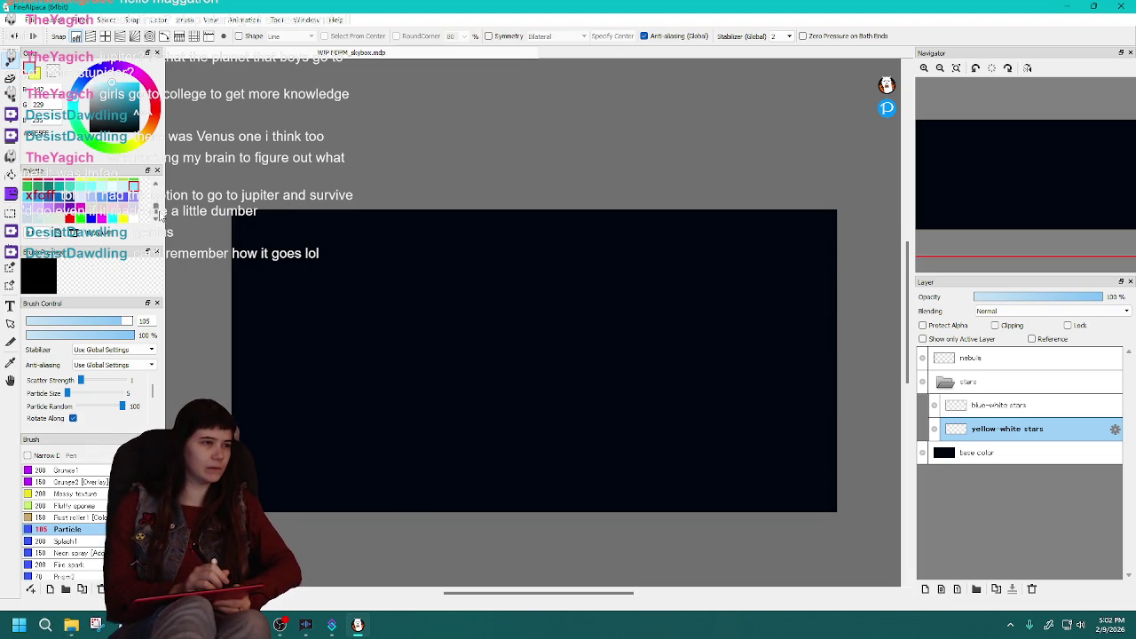
click(133, 218)
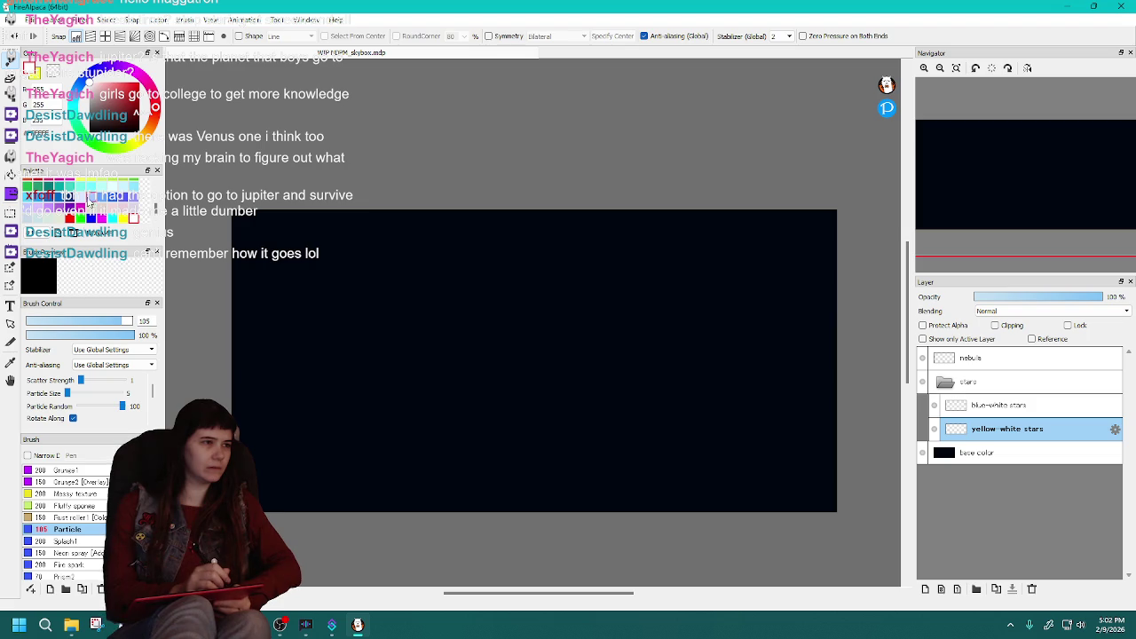
click(134, 142)
mouse_move(120, 104)
mouse_down()
mouse_move(97, 86)
mouse_move(111, 83)
mouse_up()
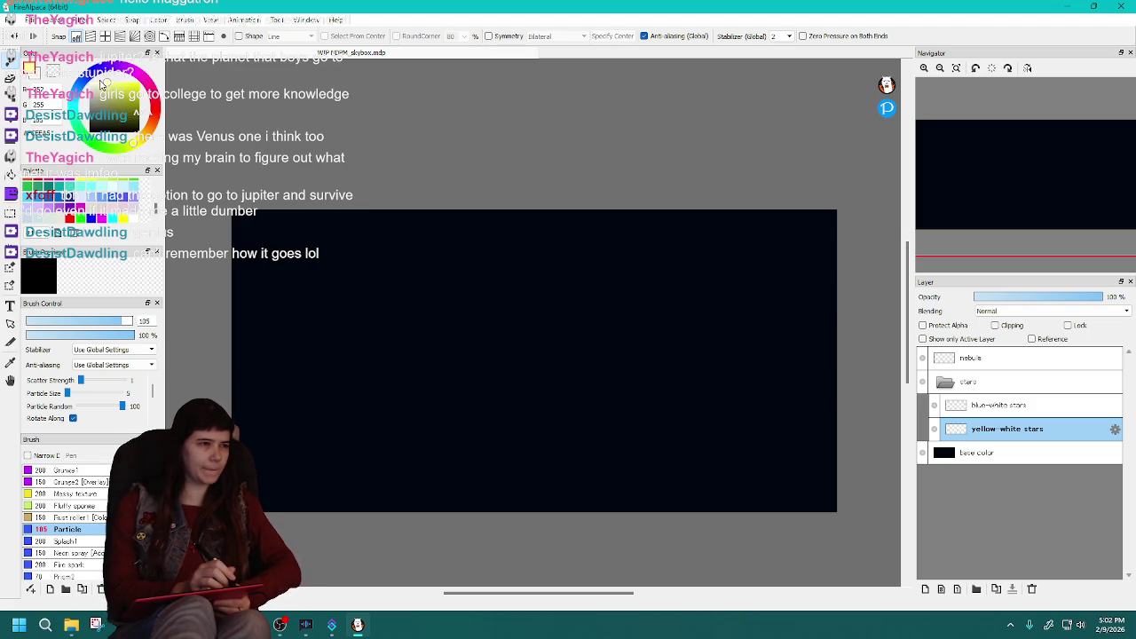
click(122, 218)
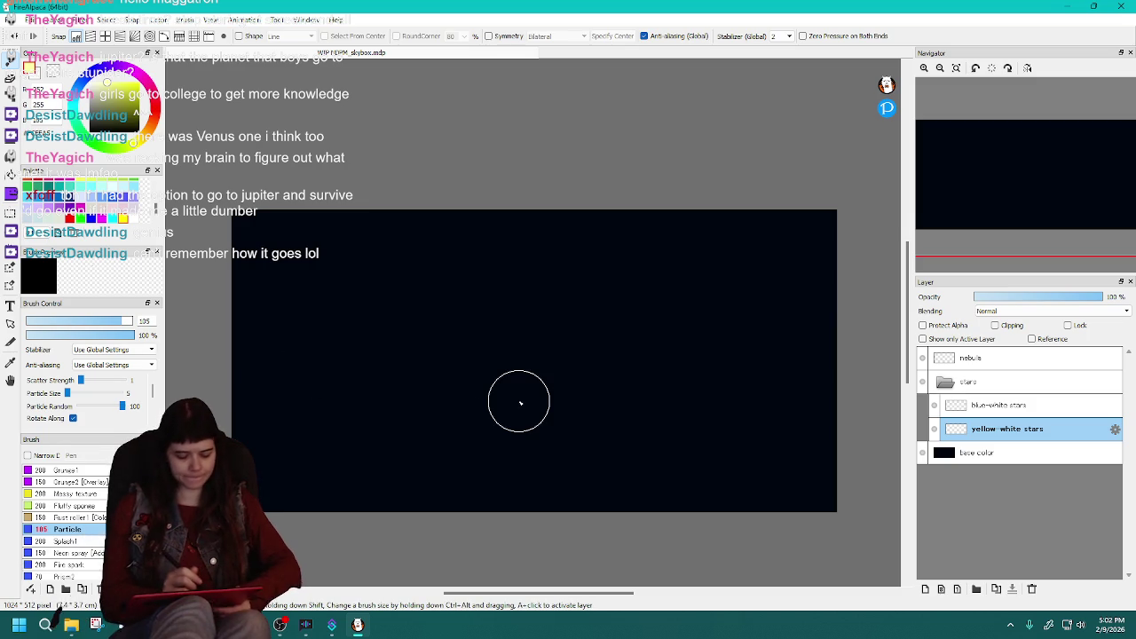
Test yellow Particle-brush star strokes, undo them, and set Particle Random back to 100.
mouse_move(998, 204)
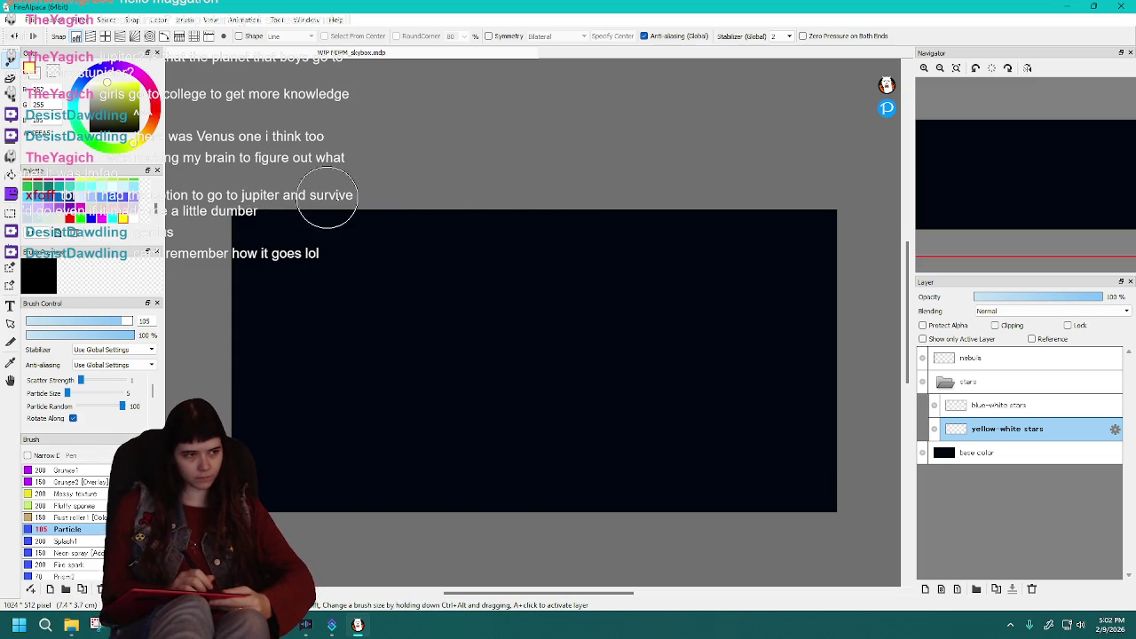
drag(253, 233, 585, 227)
mouse_move(685, 290)
mouse_down()
mouse_move(406, 309)
mouse_move(342, 390)
mouse_move(329, 436)
mouse_move(373, 480)
mouse_move(589, 525)
mouse_move(766, 443)
mouse_up()
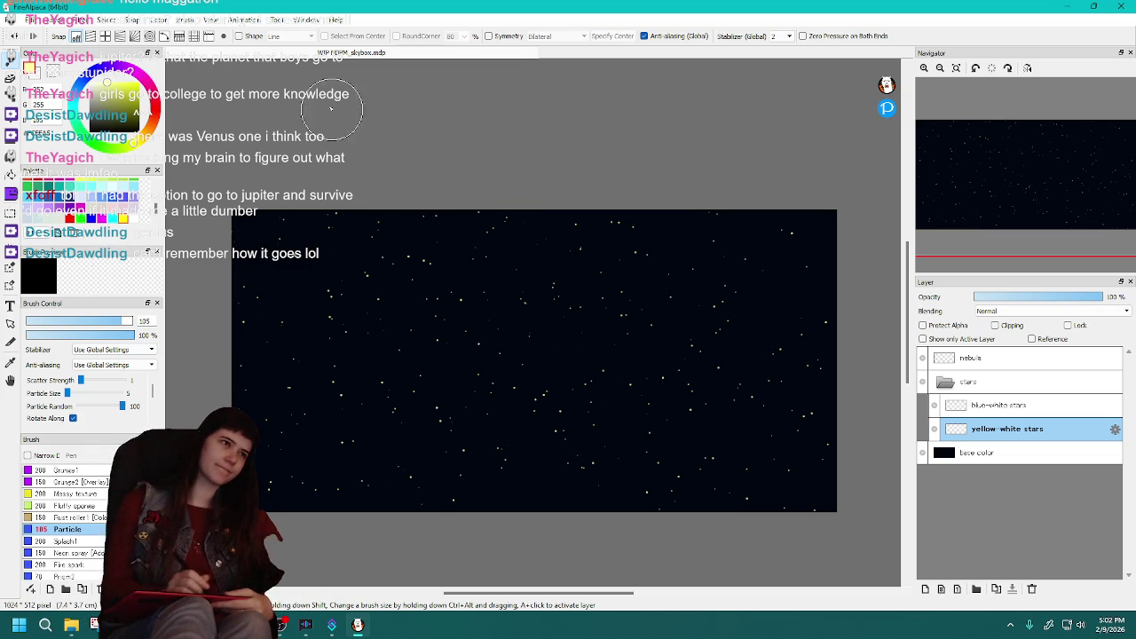
click(15, 39)
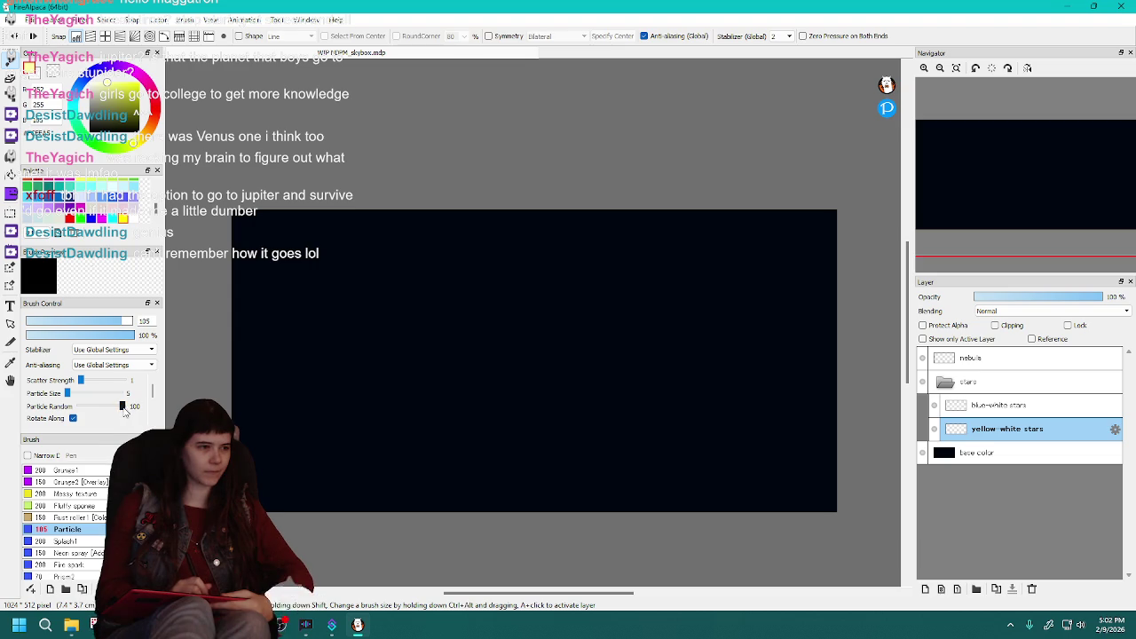
mouse_move(512, 340)
mouse_down()
mouse_move(279, 375)
mouse_move(603, 274)
mouse_move(720, 325)
mouse_move(314, 472)
mouse_move(594, 378)
mouse_up()
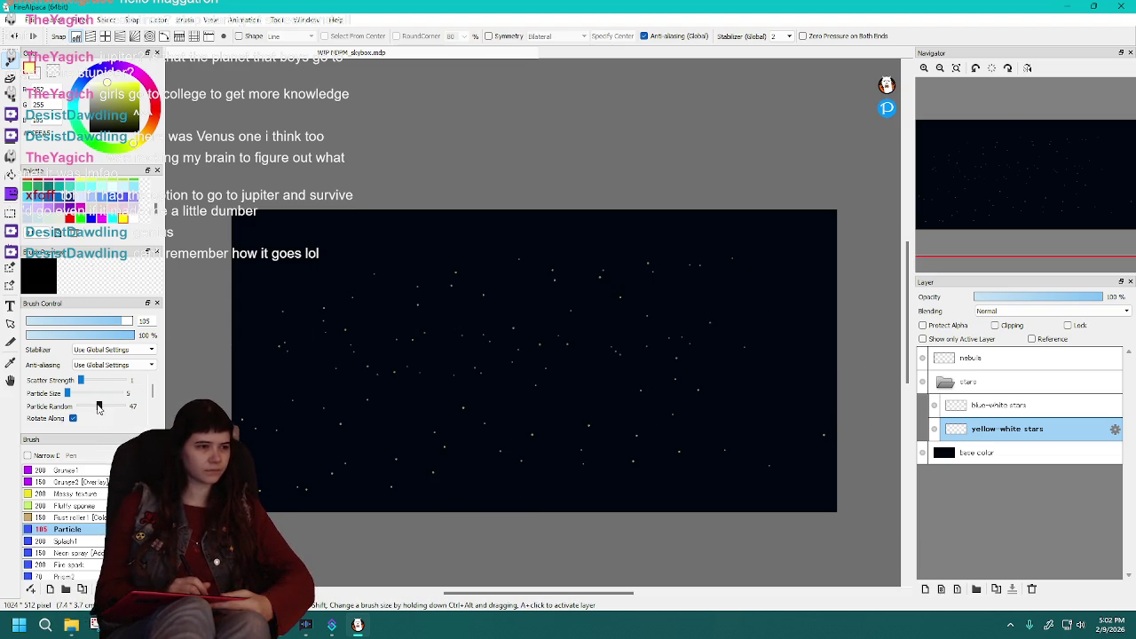
drag(98, 406, 124, 407)
mouse_move(244, 362)
mouse_down()
mouse_move(284, 223)
mouse_move(700, 244)
mouse_move(222, 408)
mouse_up()
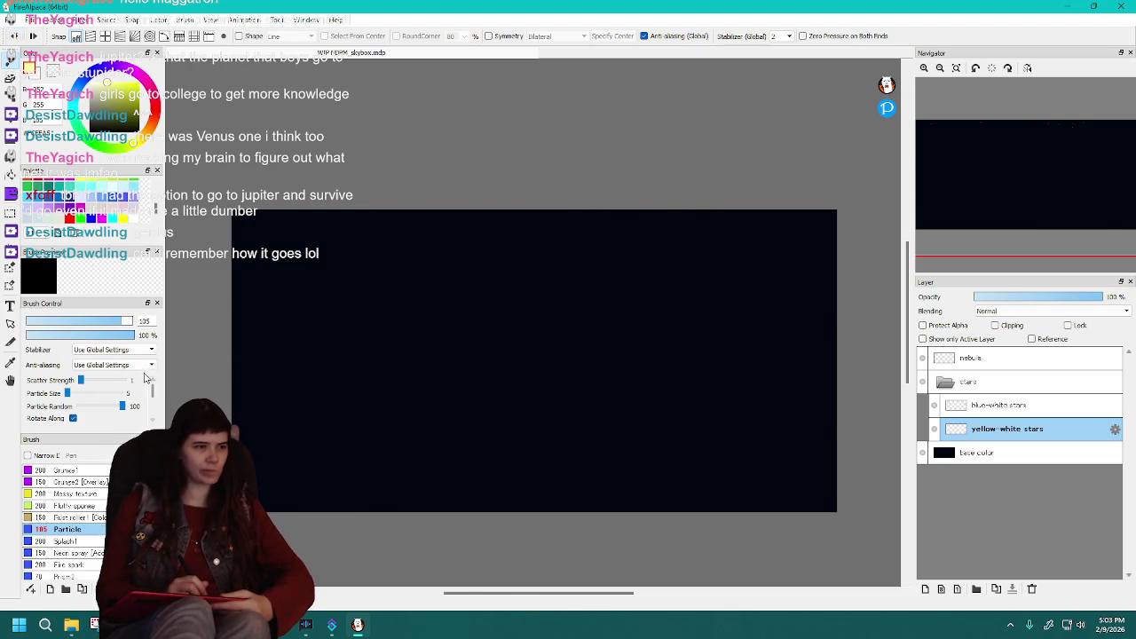
Adjust the brush size and inspect the Particle brush's Edit Brush settings, then cancel.
drag(133, 321, 129, 321)
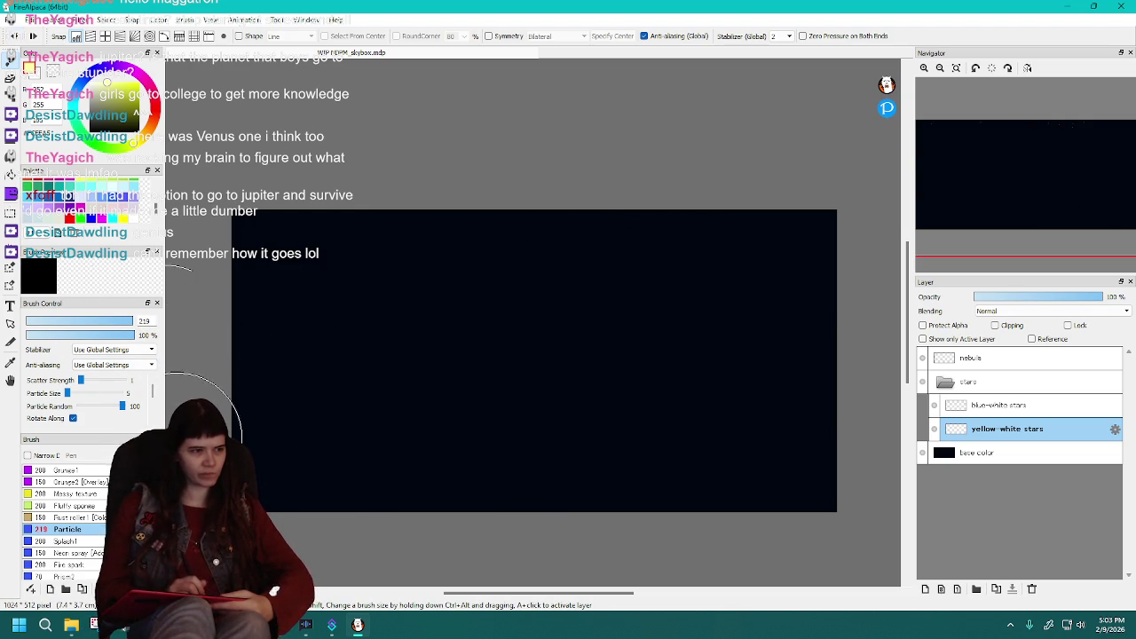
double_click(154, 321)
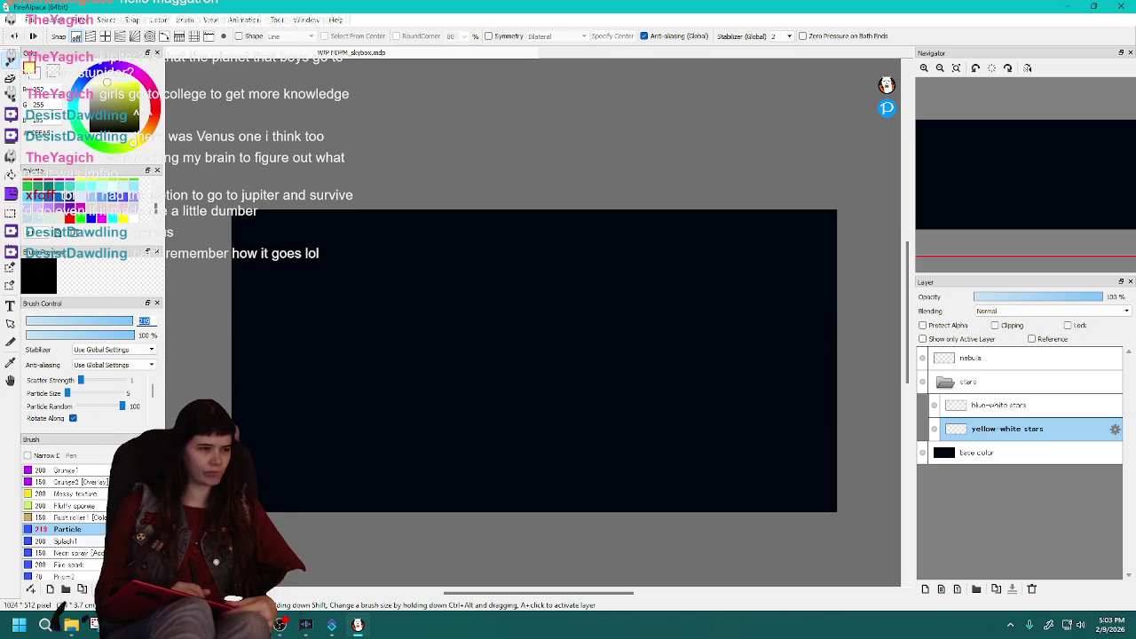
key(Return)
double_click(67, 529)
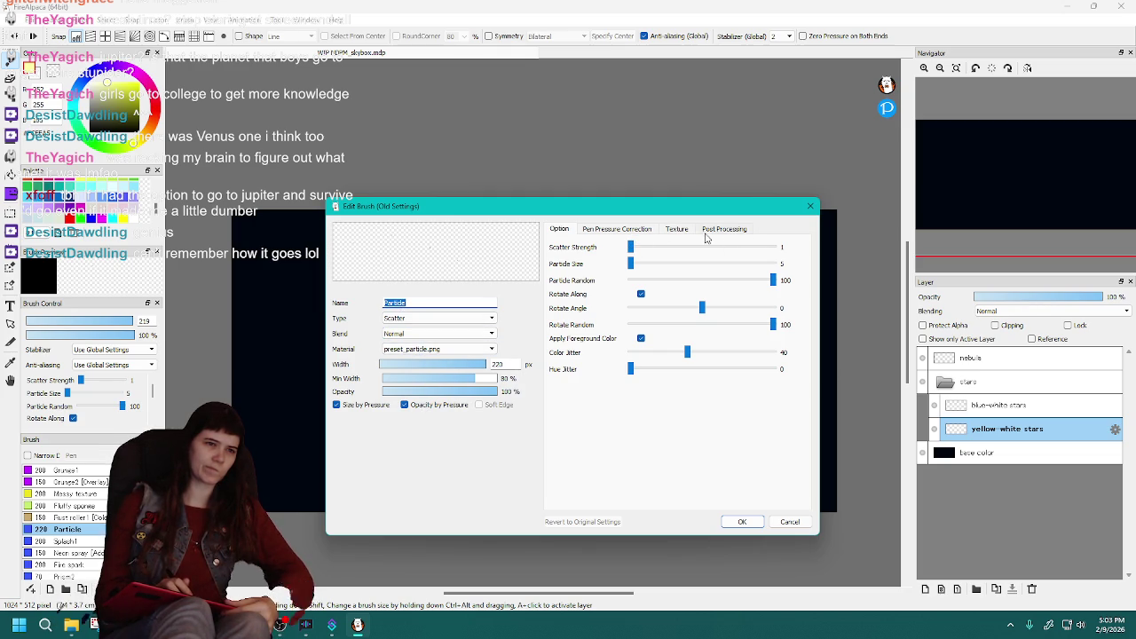
click(678, 229)
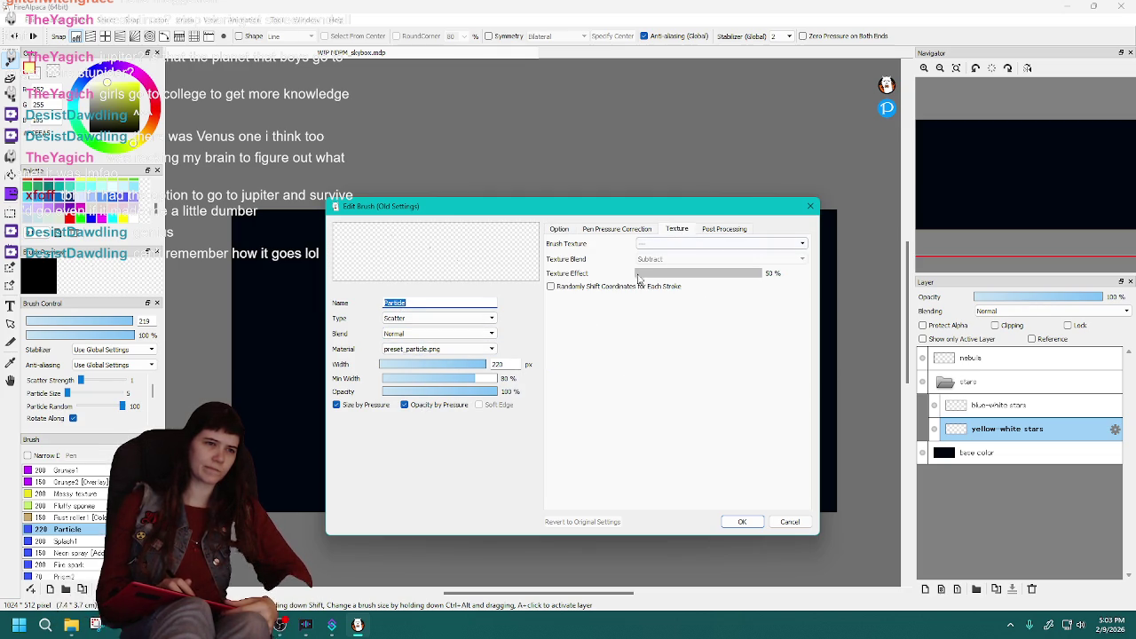
click(789, 524)
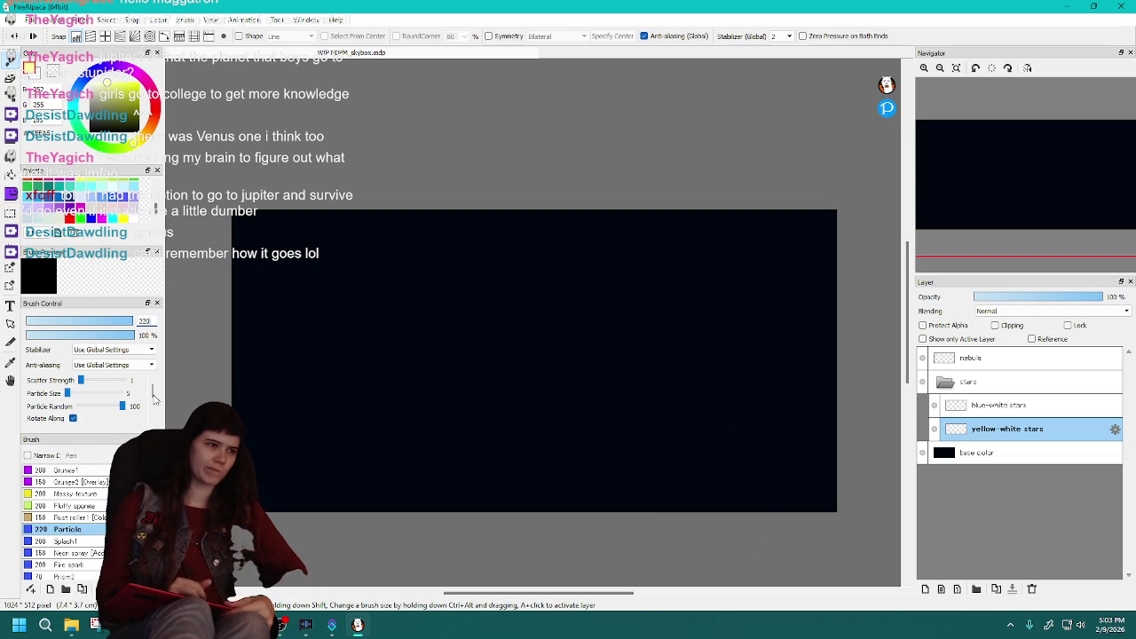
Set the brush size to 150 and scatter yellow stars across the whole canvas.
double_click(144, 320)
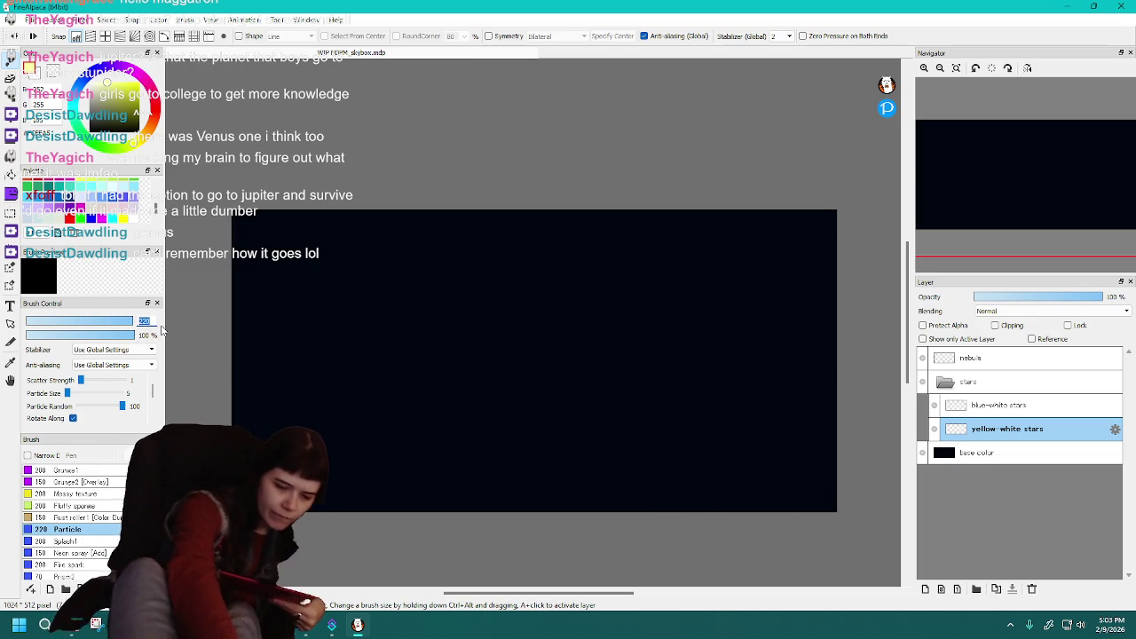
text(15)
key(Return)
text(0)
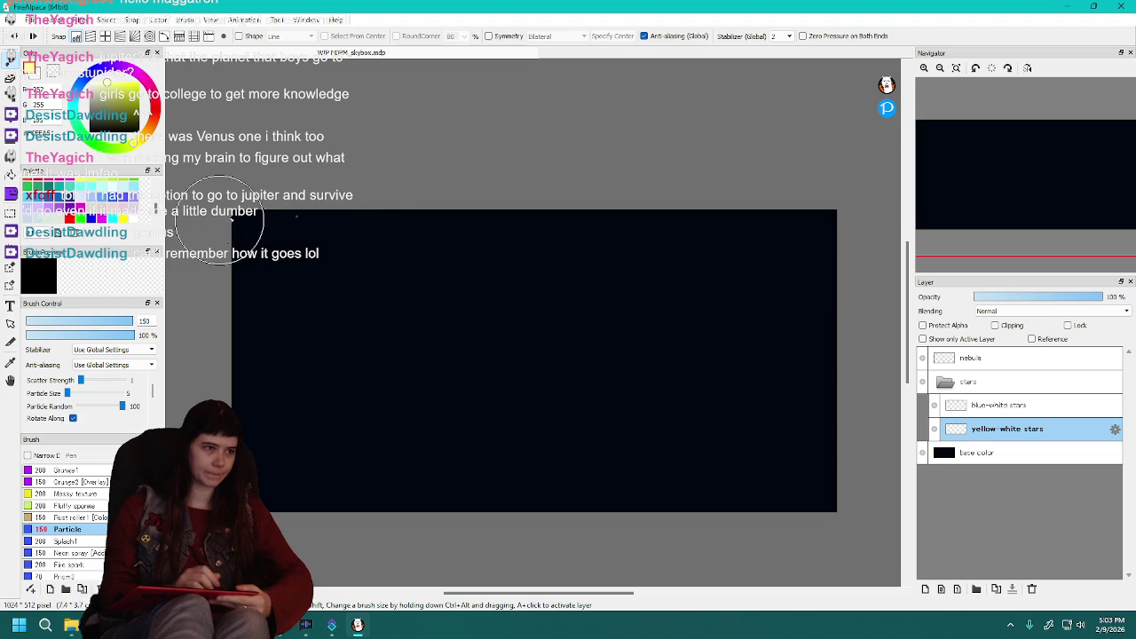
mouse_move(169, 264)
mouse_down()
mouse_move(612, 233)
mouse_move(641, 292)
mouse_move(408, 351)
mouse_move(445, 486)
mouse_move(642, 457)
mouse_move(609, 299)
mouse_move(660, 198)
mouse_move(649, 401)
mouse_up()
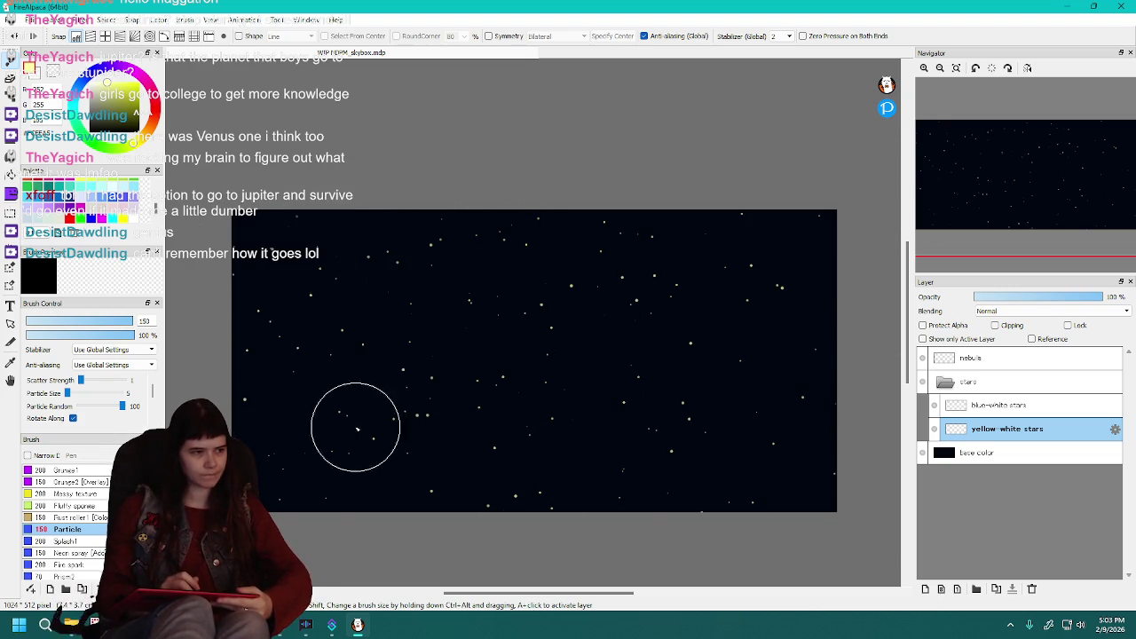
Stop the star particles rotating along the stroke, undo the last stroke and save the skybox painting.
click(73, 418)
click(13, 37)
click(11, 19)
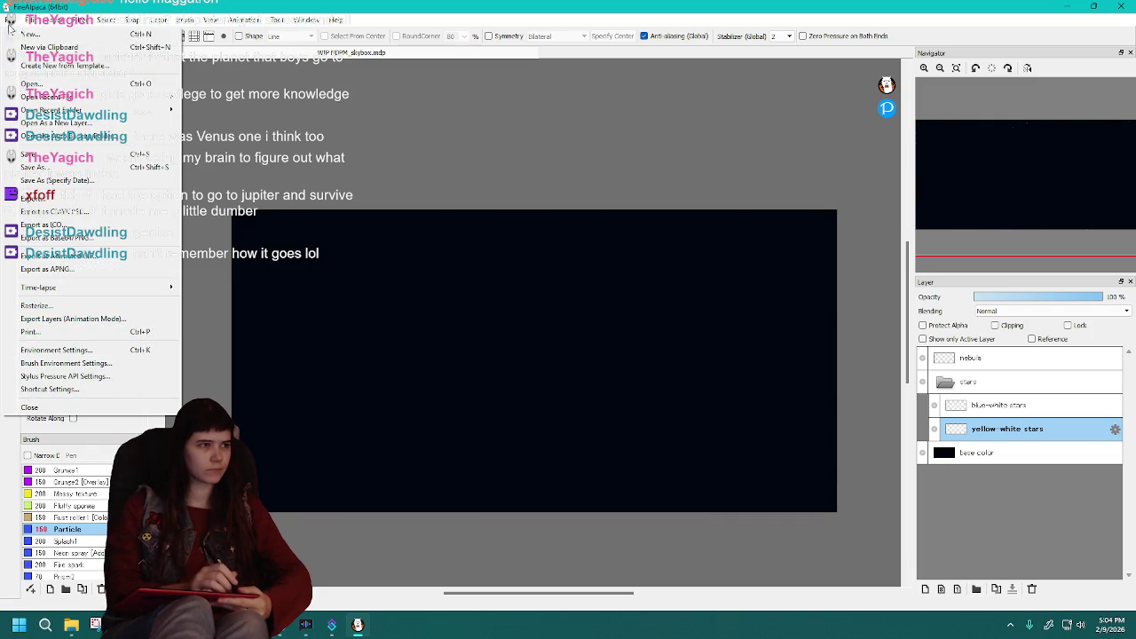
click(33, 154)
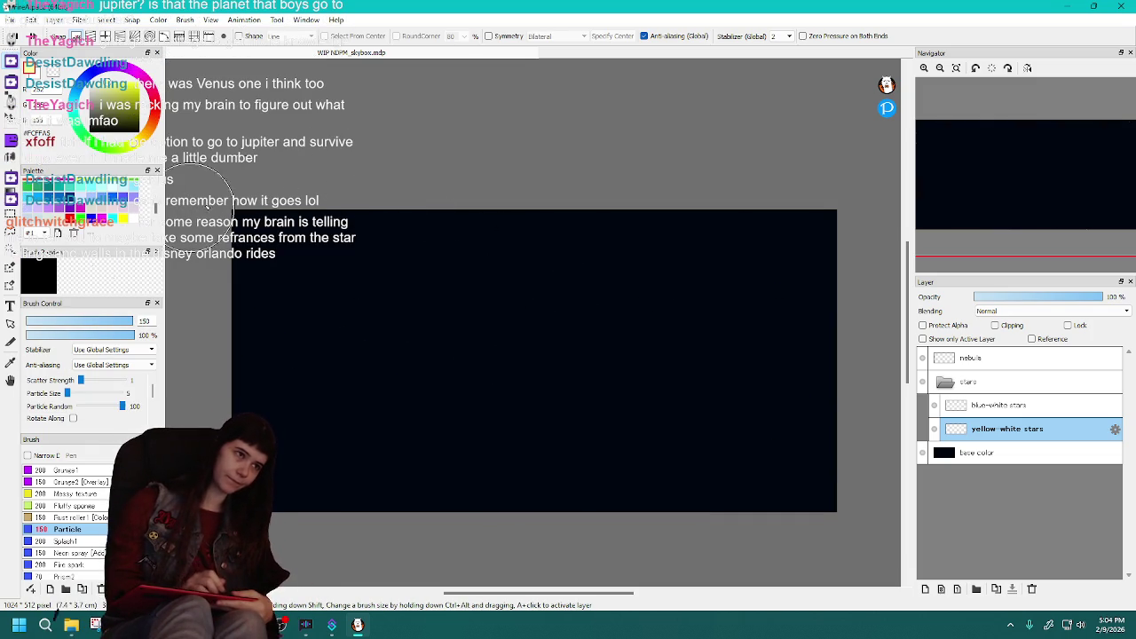
Scatter yellow-white stars across the upper and lower night sky.
mouse_move(190, 261)
mouse_down()
mouse_move(866, 228)
mouse_move(851, 316)
mouse_up()
mouse_move(509, 365)
mouse_down()
mouse_move(613, 393)
mouse_move(639, 470)
mouse_move(893, 494)
mouse_up()
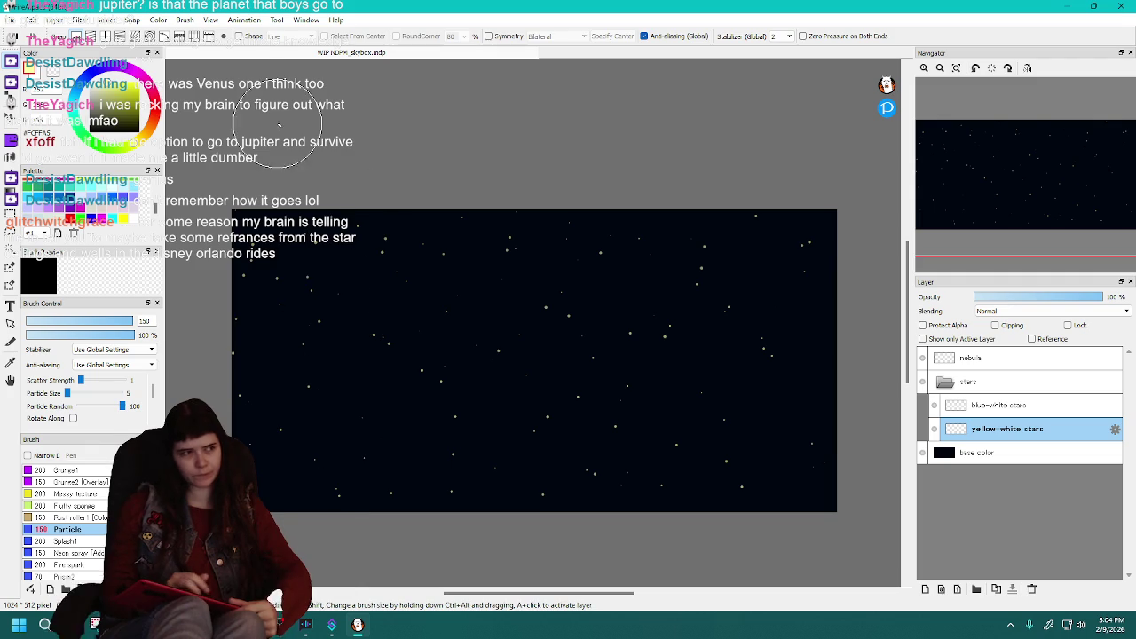
click(10, 20)
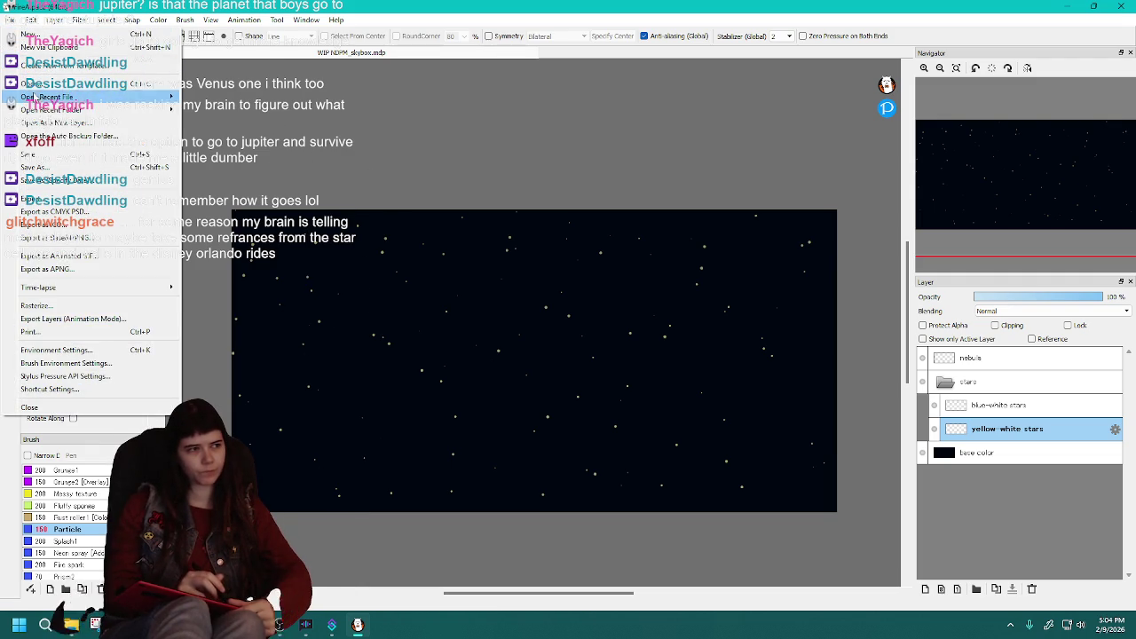
click(348, 184)
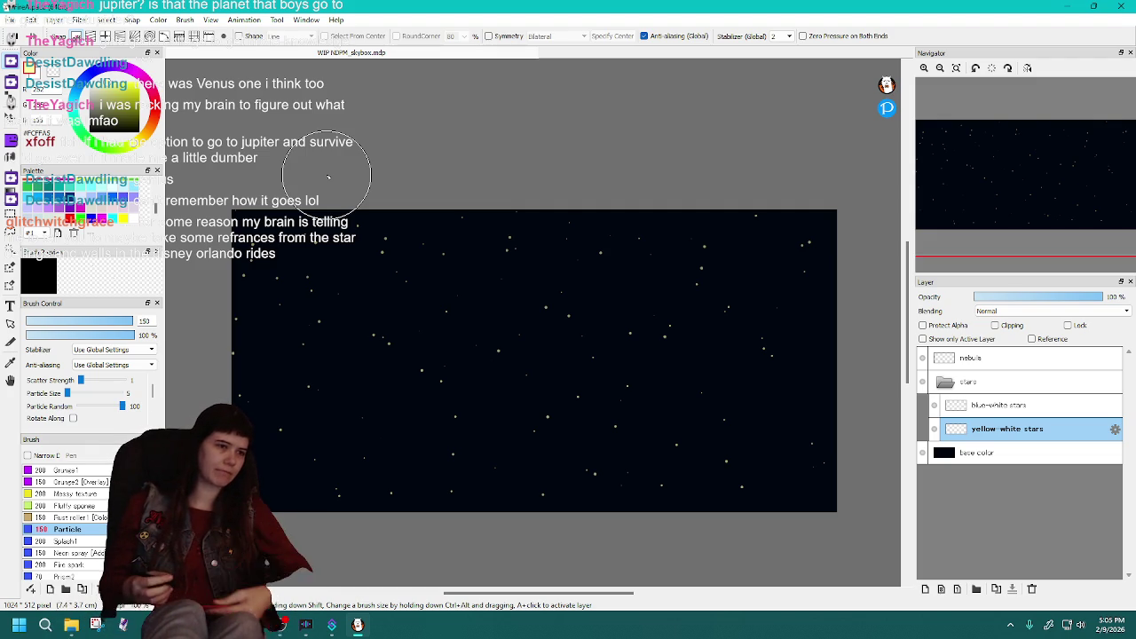
Undo the painted stars and switch over to Unreal Engine.
key(Delete)
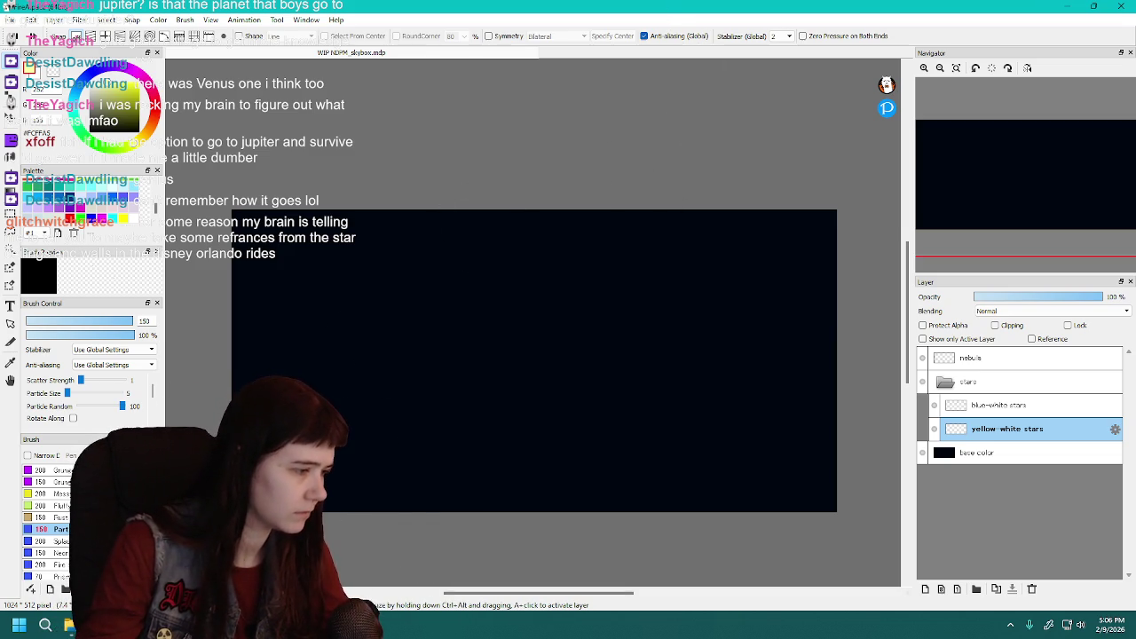
click(435, 625)
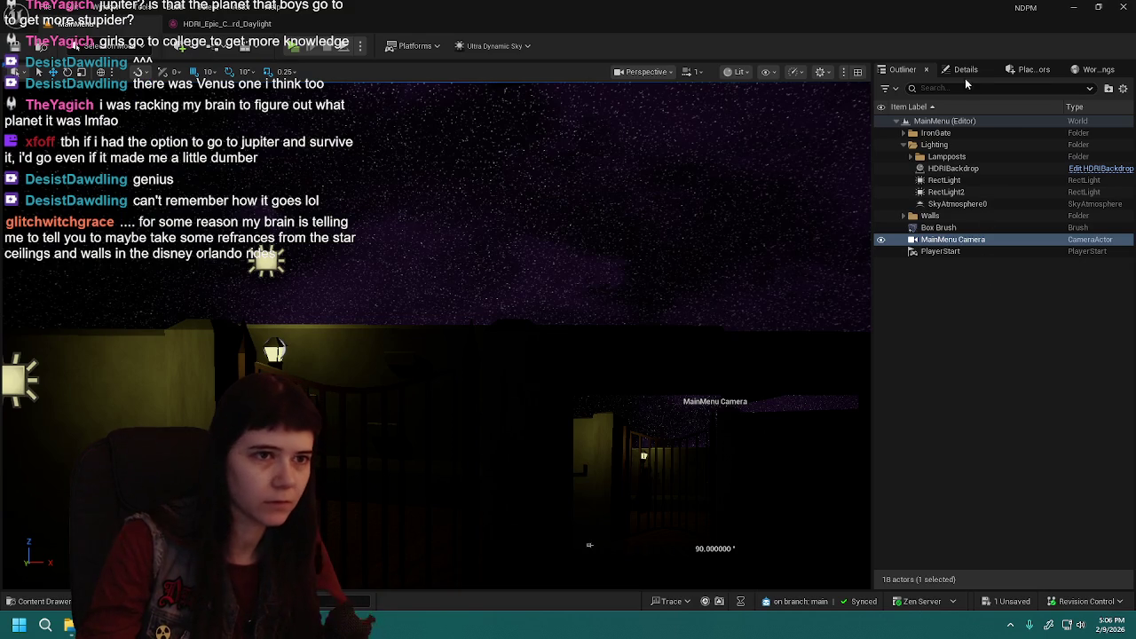
Select the HDRIBackdrop actor and locate its dome mesh asset in the Content Drawer.
click(964, 70)
click(902, 69)
click(954, 169)
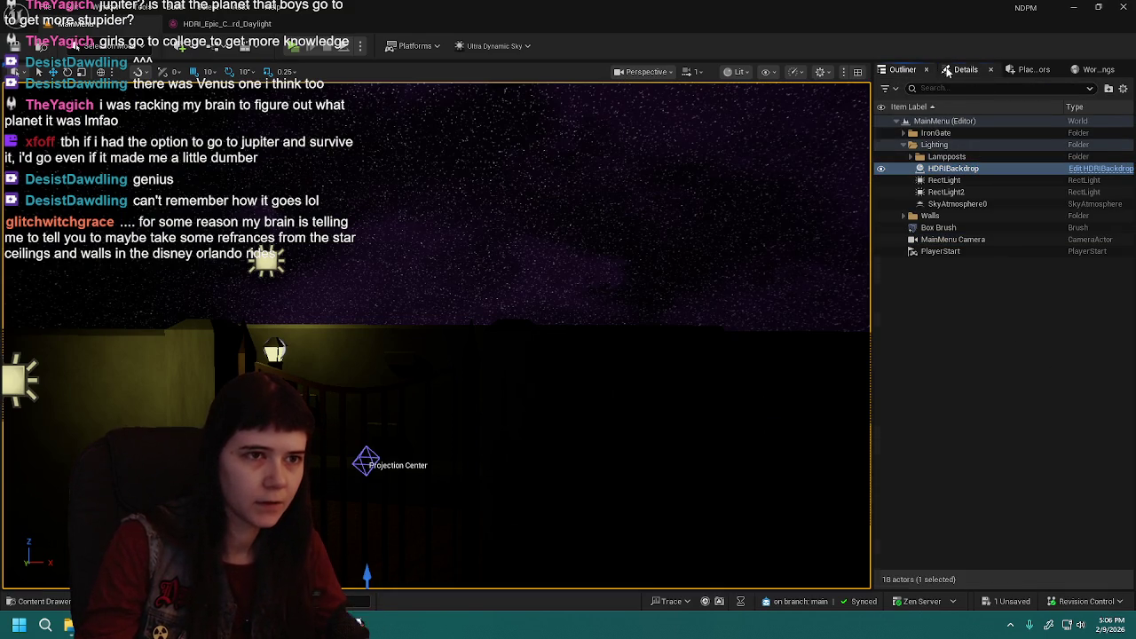
click(964, 69)
click(1057, 469)
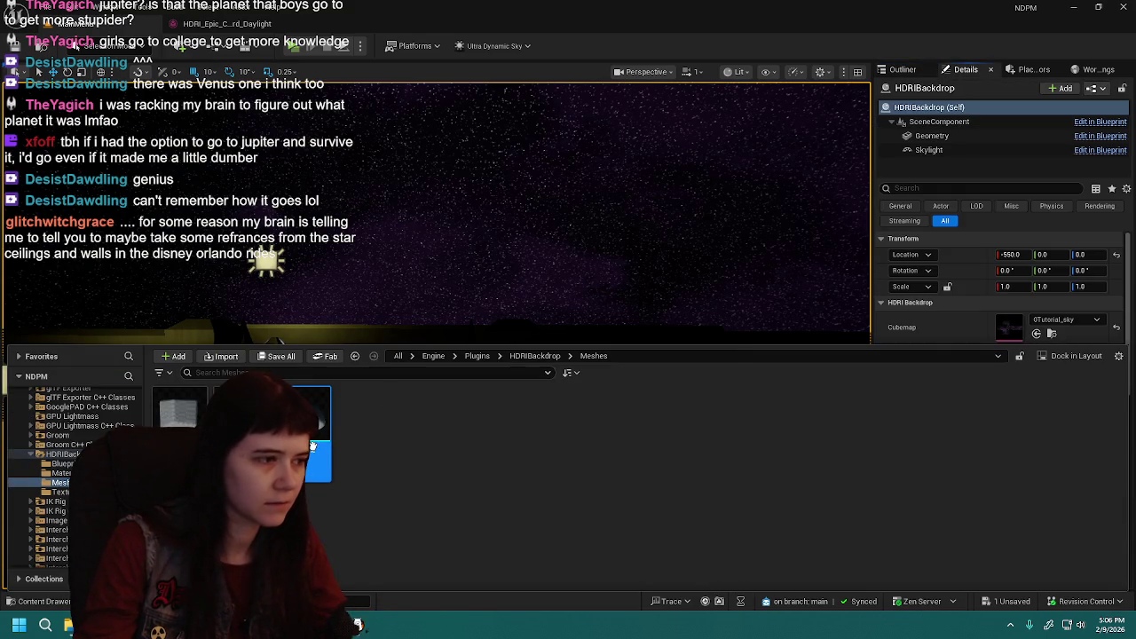
Export the dome mesh as EnviroDome.FBX, then close the drawer and minimise Unreal.
right_click(315, 421)
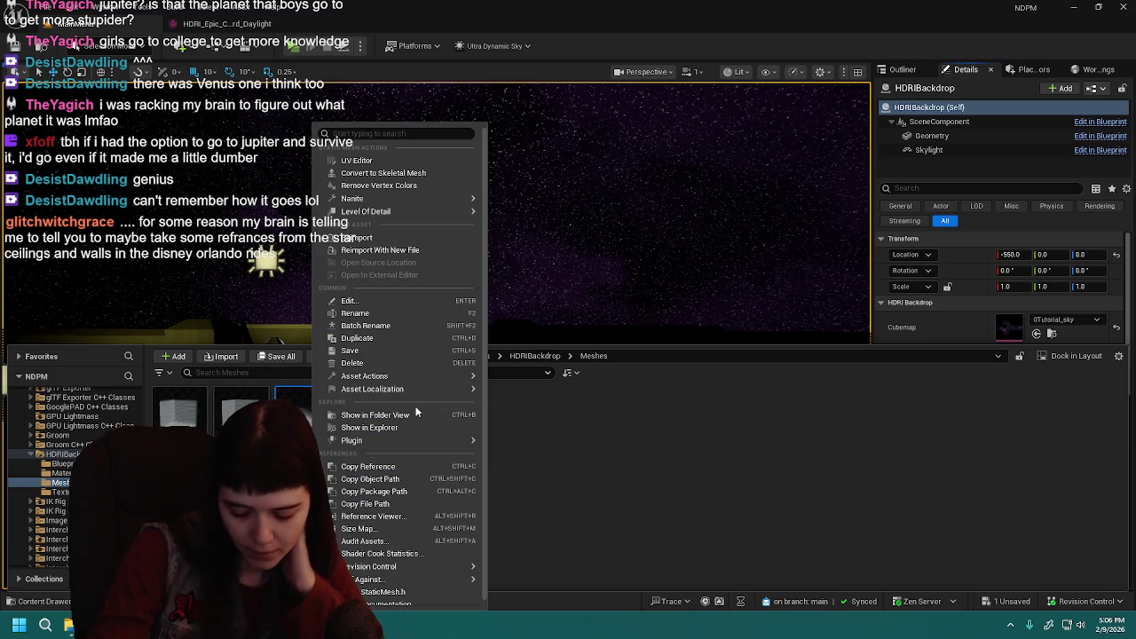
mouse_move(426, 376)
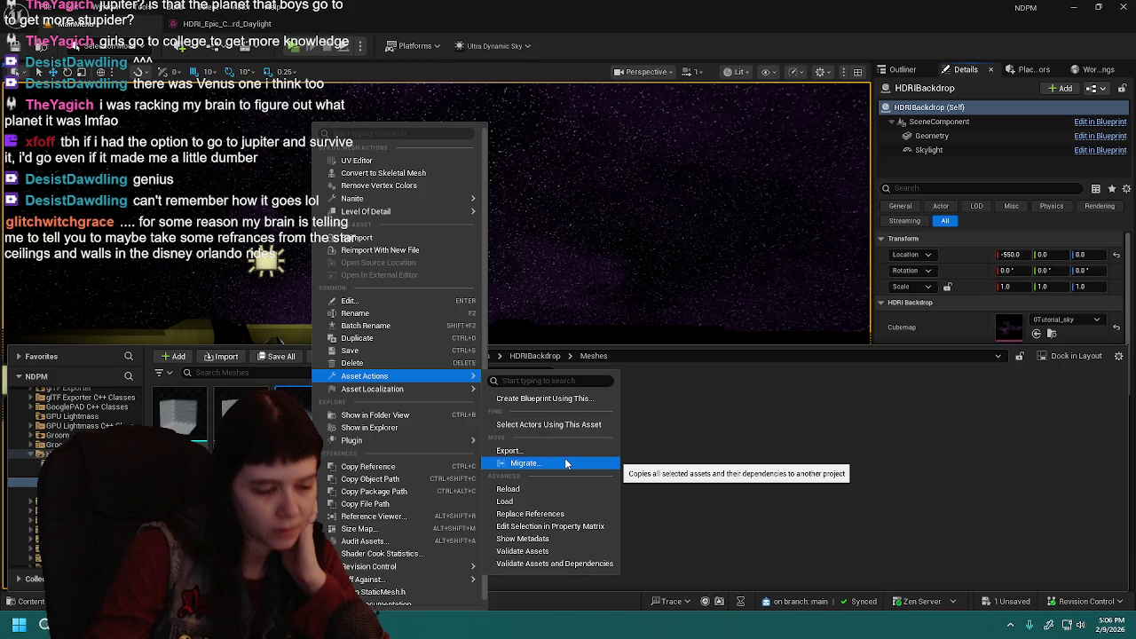
click(639, 444)
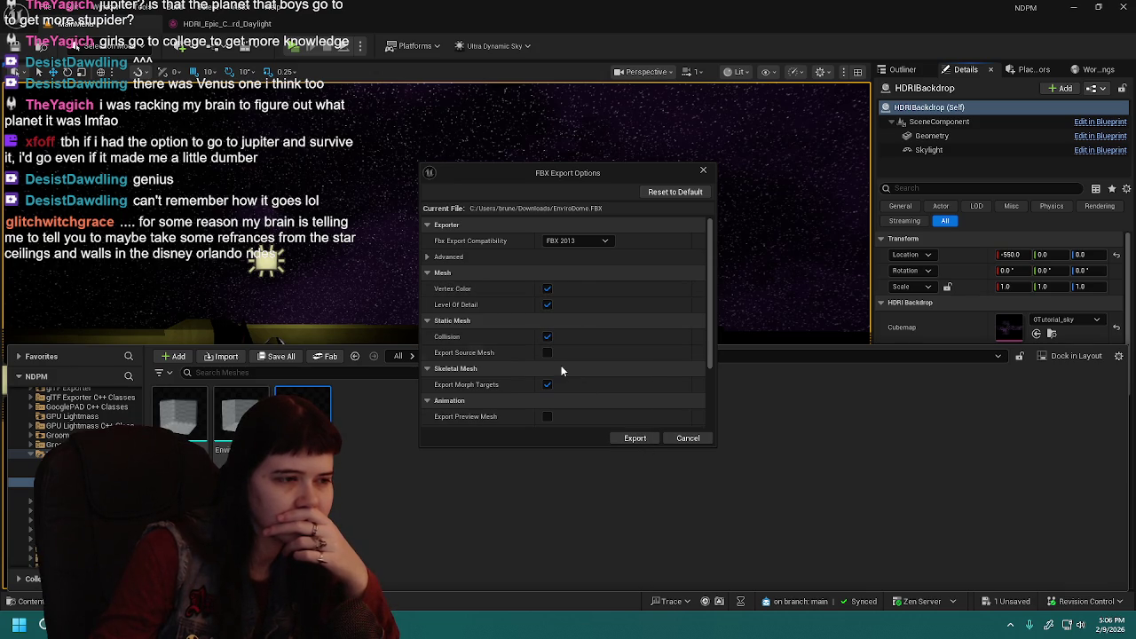
click(636, 437)
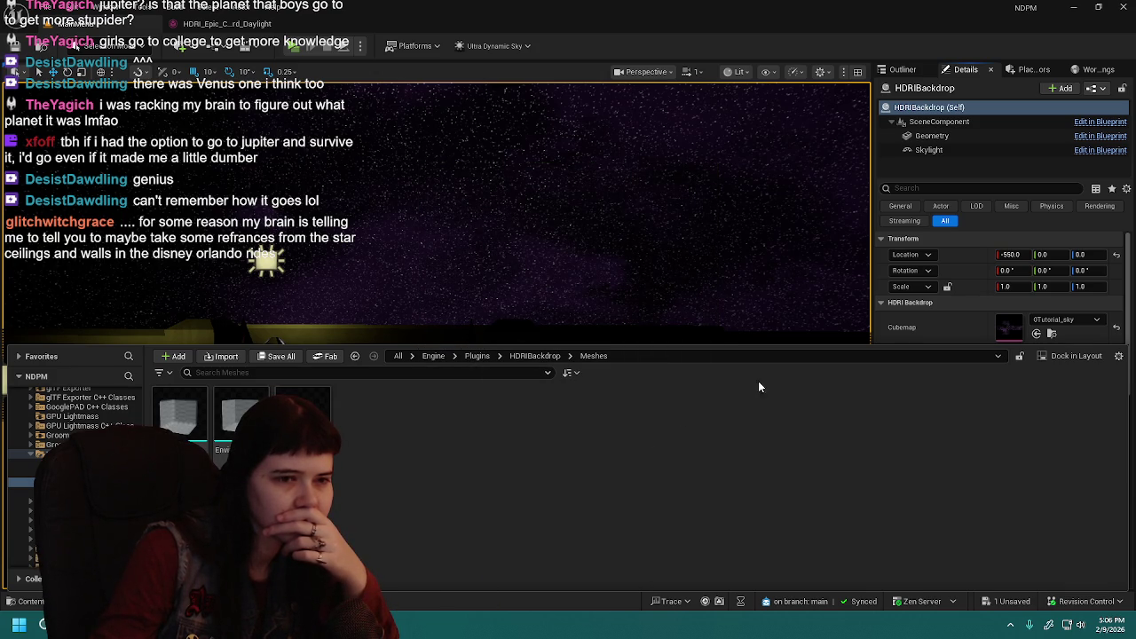
key(ctrl+space)
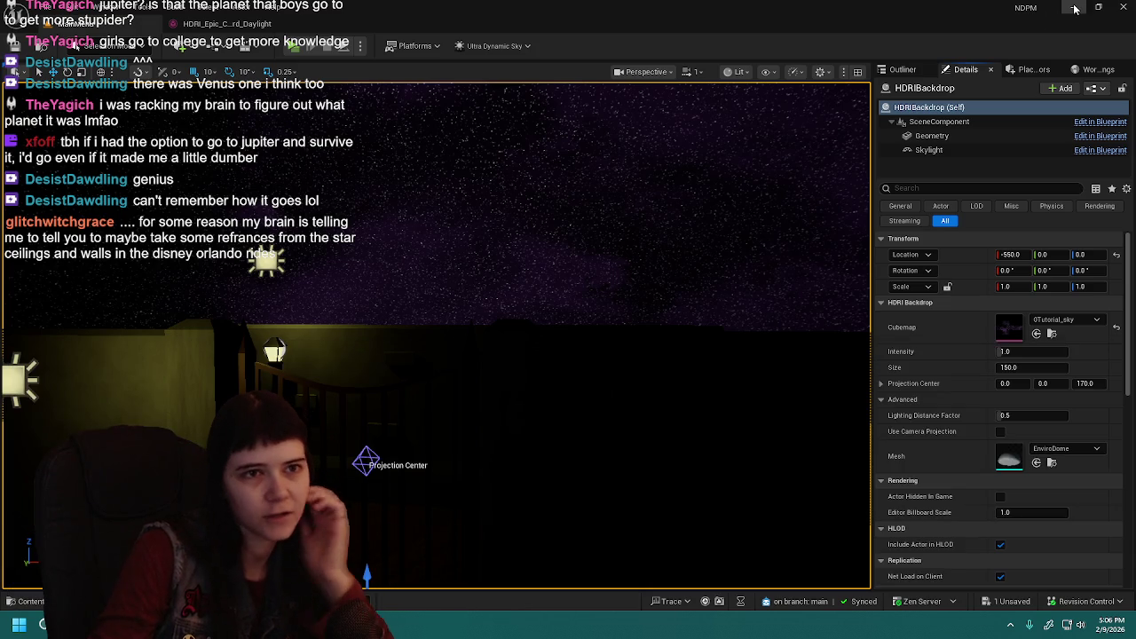
click(1076, 9)
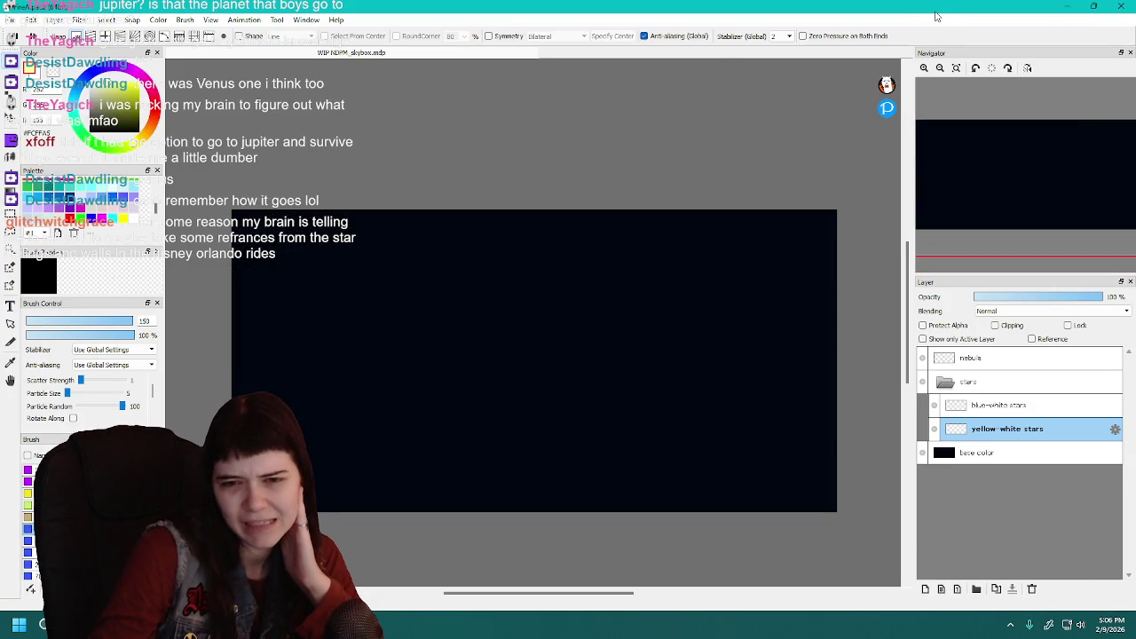
Minimise FireAlpaca to reach the desktop.
click(1070, 7)
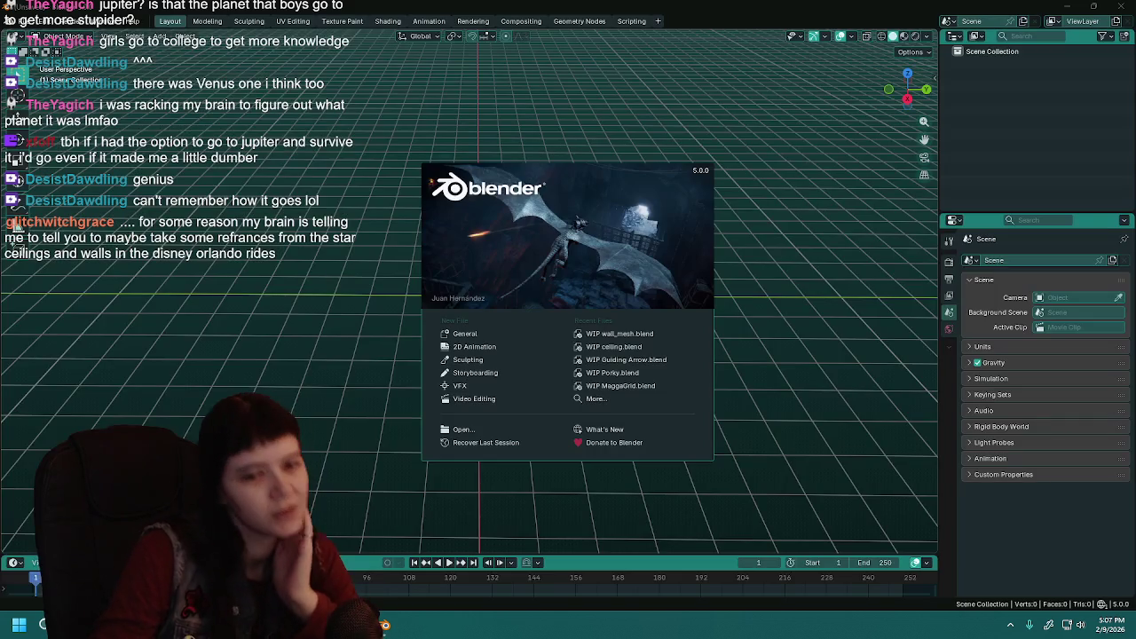
Import the EnviroDome FBX, frame the EnviroDome dome and hide it.
click(777, 374)
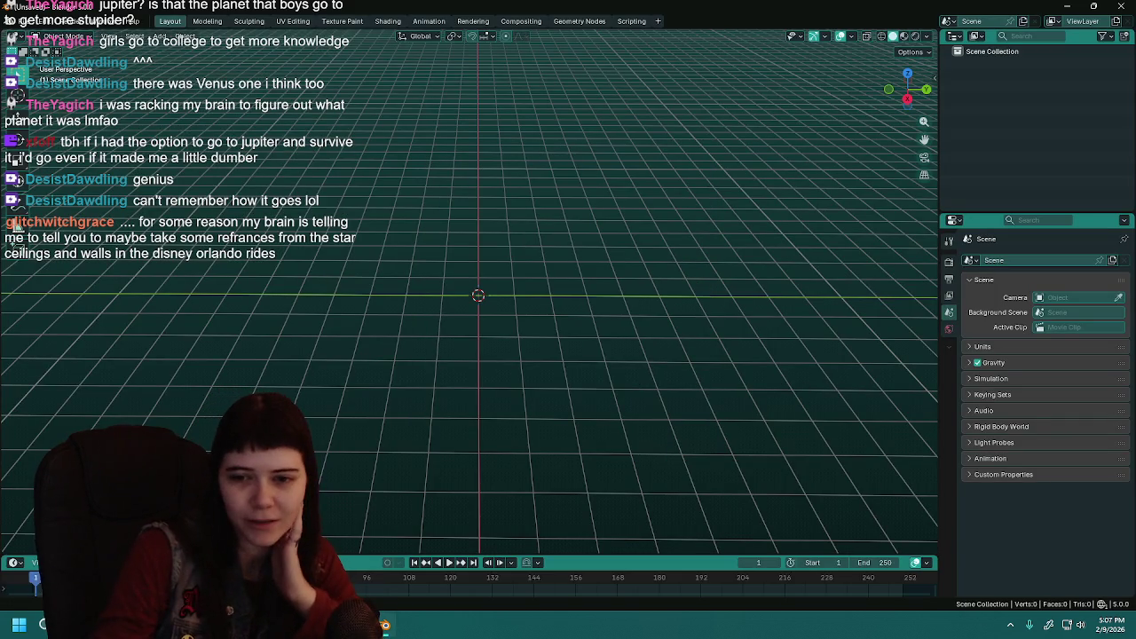
key(Return)
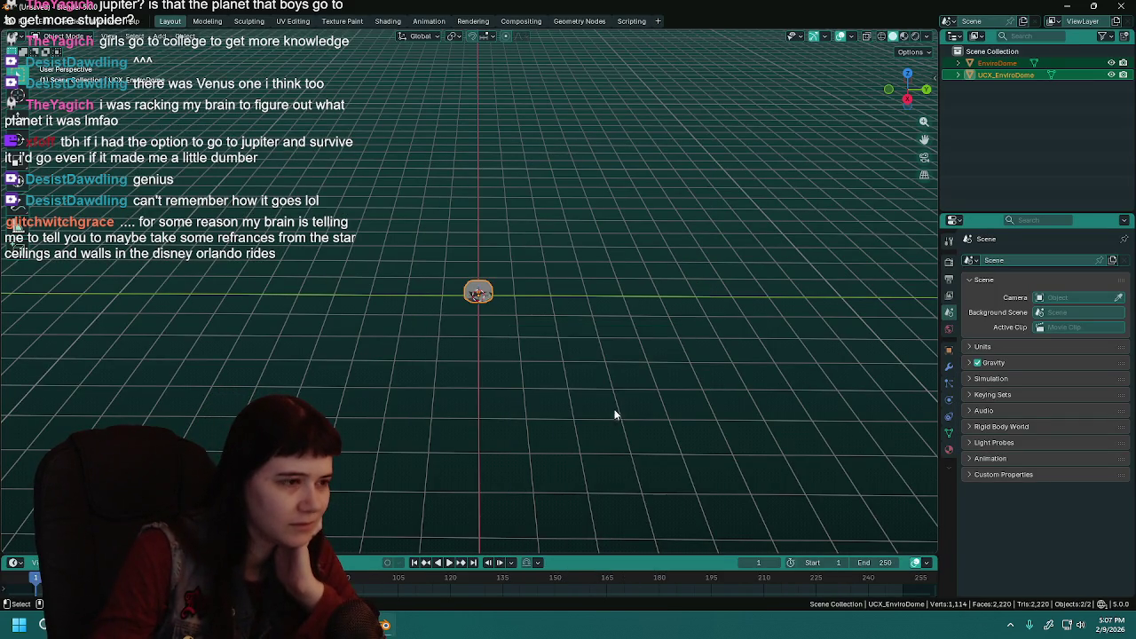
click(996, 63)
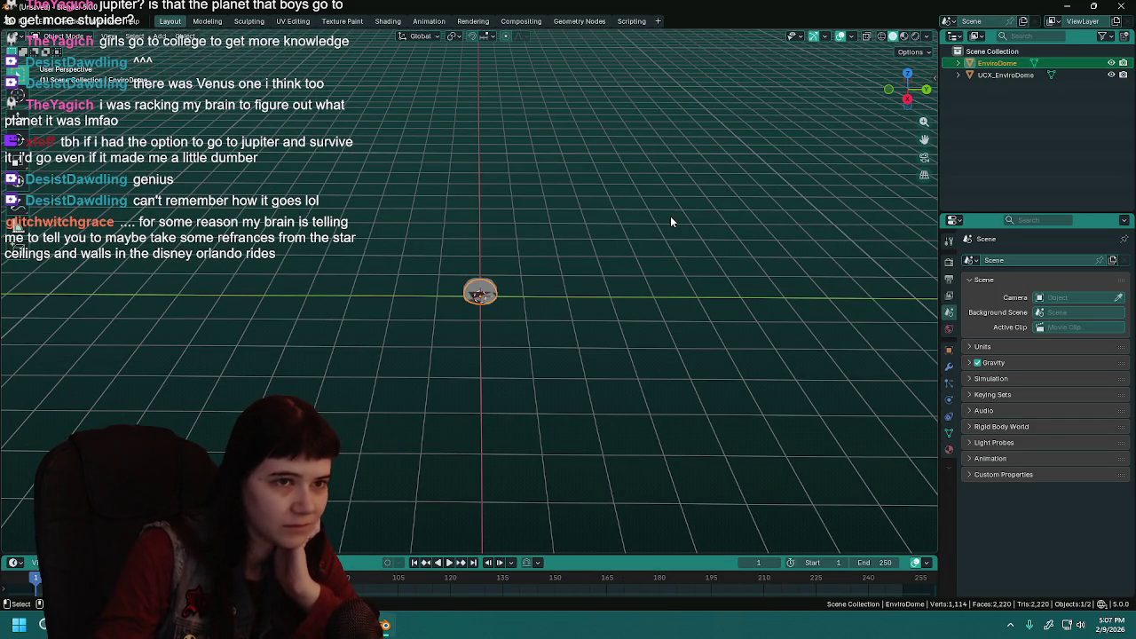
key(KP_Decimal)
mouse_move(661, 302)
mouse_down()
mouse_move(491, 260)
mouse_move(557, 269)
mouse_up()
key(h)
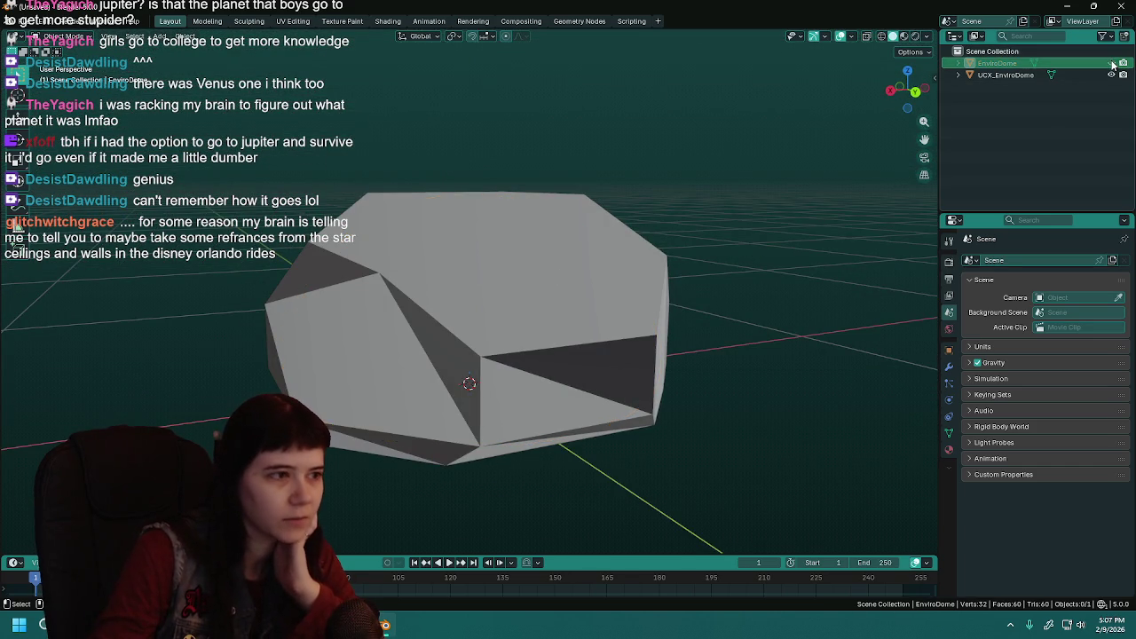
Select the UCX_EnviroDome collision hull and inspect it with the face orientation overlay on.
drag(642, 312, 471, 357)
click(551, 357)
mouse_move(551, 357)
mouse_down()
mouse_move(711, 332)
mouse_move(436, 307)
mouse_move(608, 186)
mouse_up()
scroll(605, 331, up, 5)
click(851, 38)
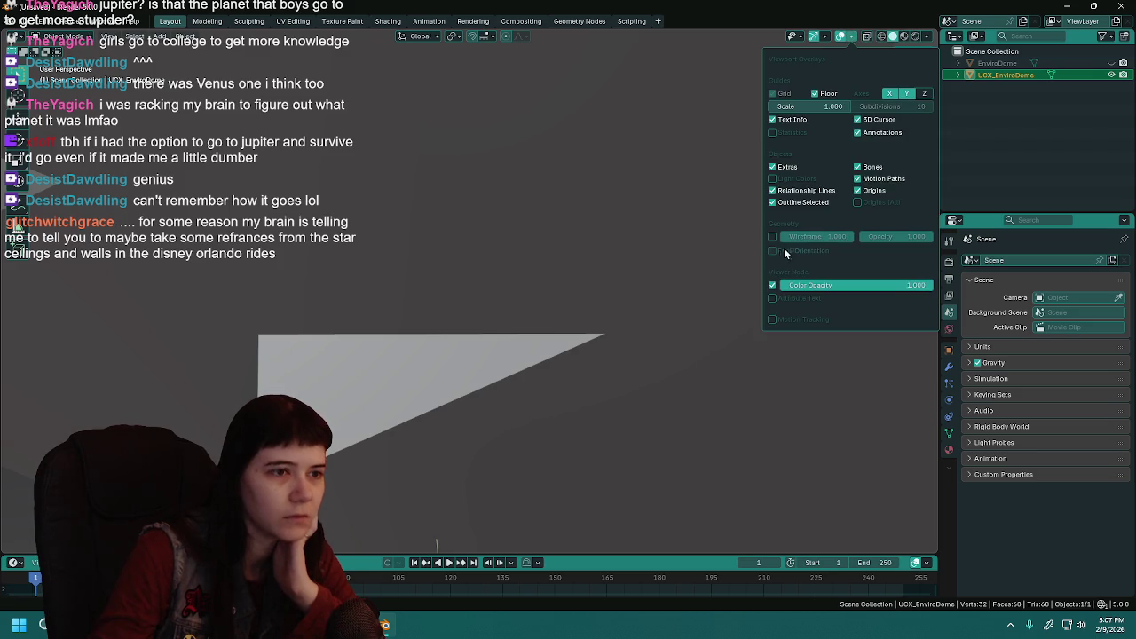
click(773, 251)
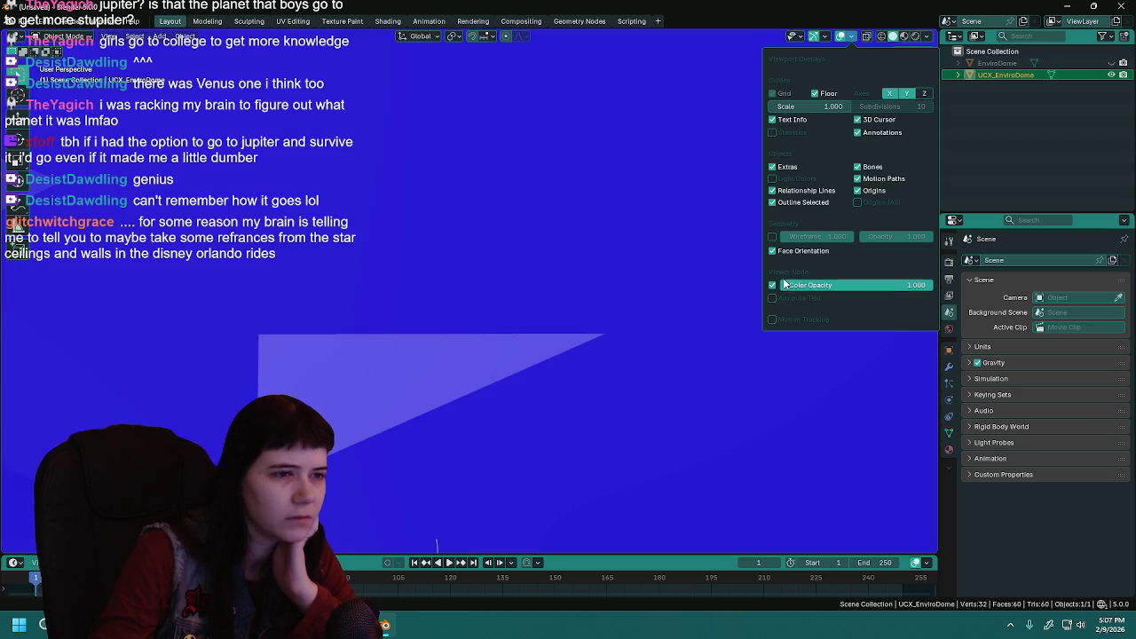
click(772, 251)
scroll(479, 350, down, 8)
drag(512, 398, 533, 391)
click(853, 37)
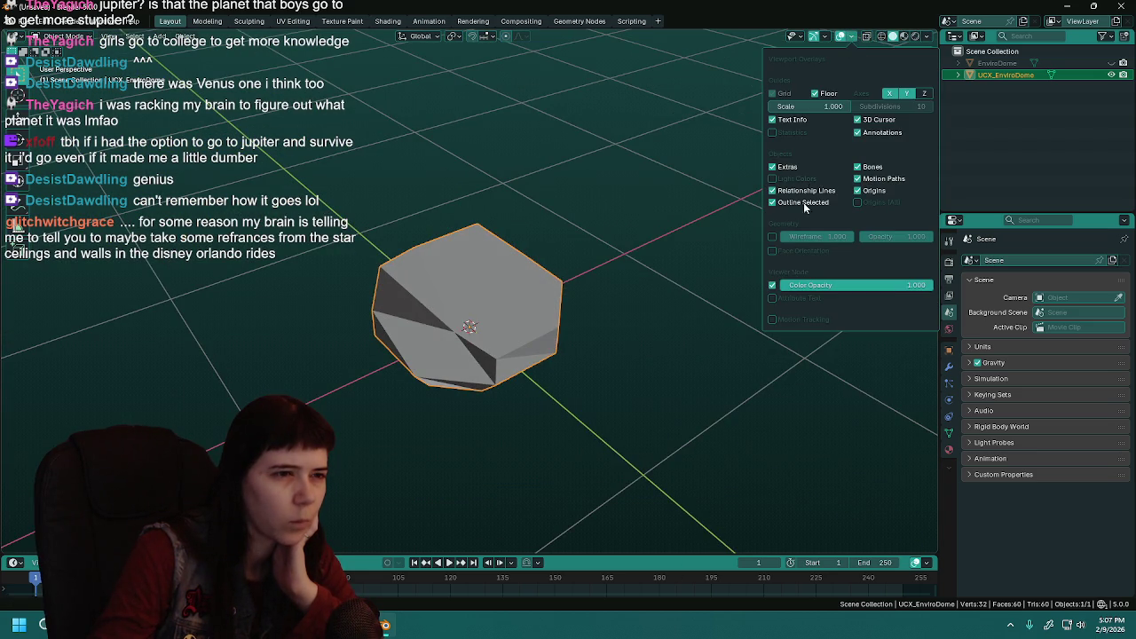
click(772, 251)
drag(507, 260, 520, 275)
Swap to the EnviroDome dome, check its face orientation, then turn the overlay off.
click(1111, 74)
click(1112, 63)
scroll(487, 297, up, 3)
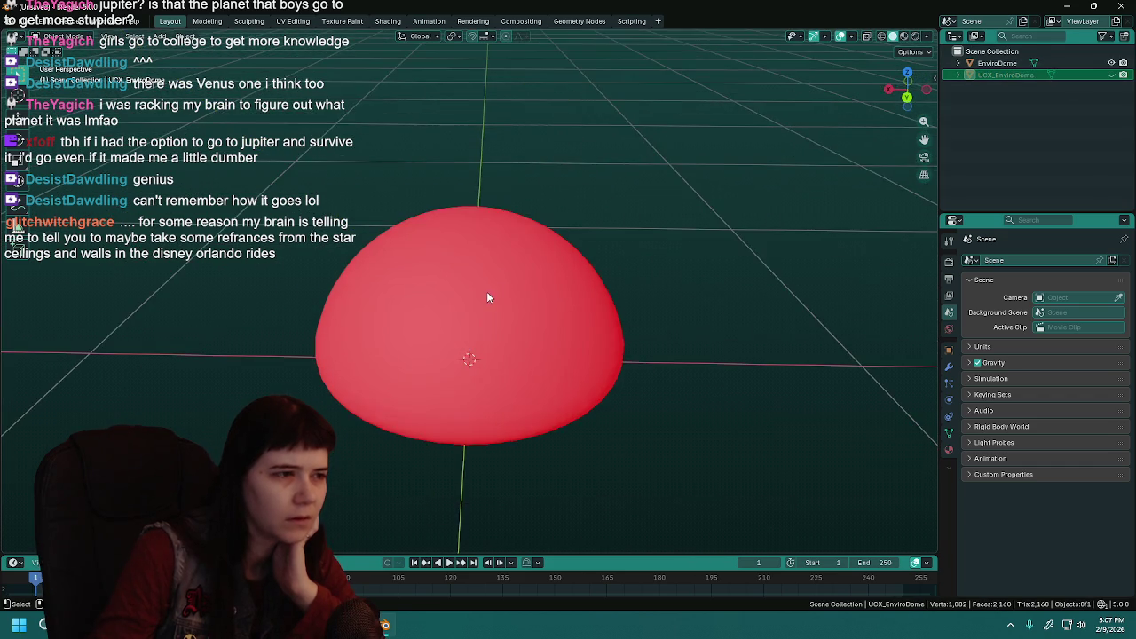
click(487, 298)
scroll(524, 366, up, 3)
mouse_move(524, 366)
mouse_down()
mouse_move(559, 361)
mouse_move(789, 112)
mouse_up()
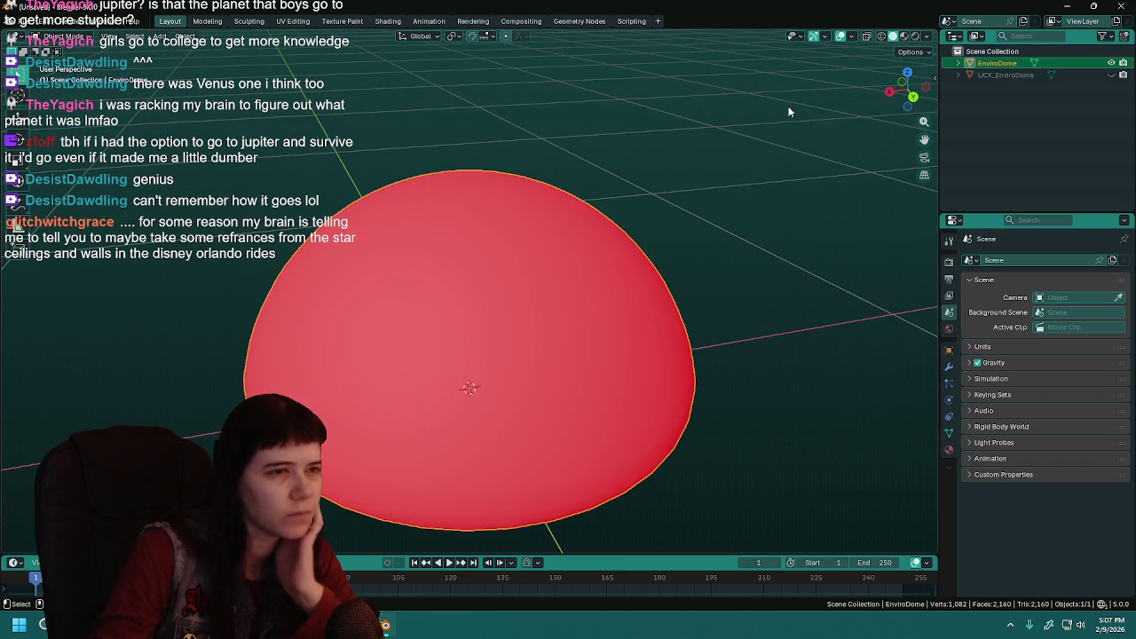
click(851, 36)
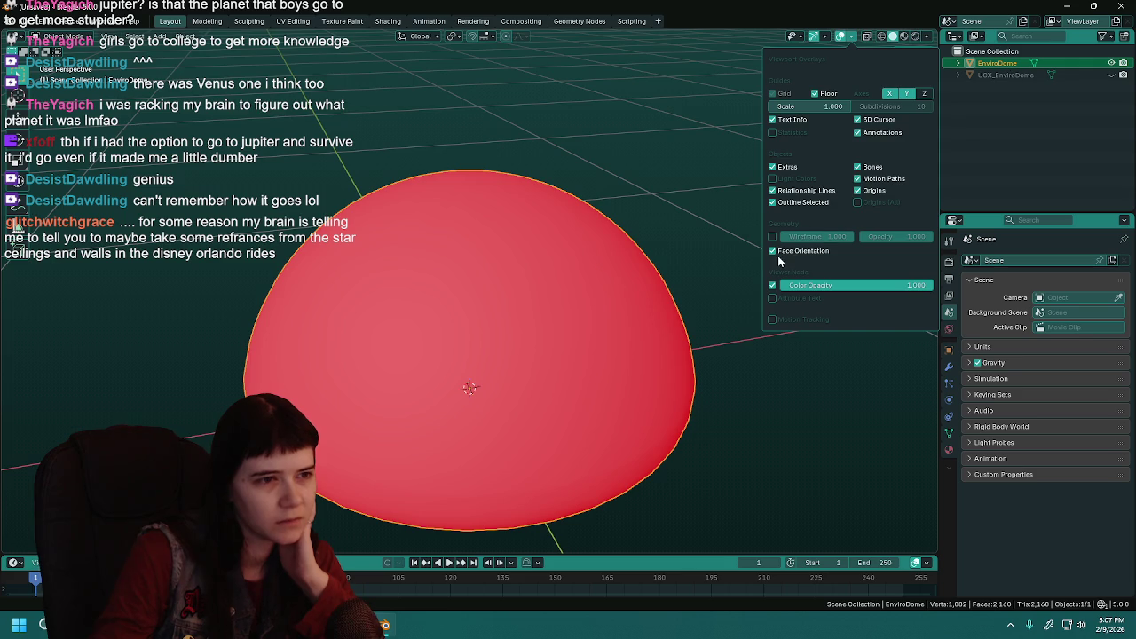
click(786, 256)
Show only UCX_EnviroDome, make it the active object and switch to the UV Editing workspace.
click(1110, 75)
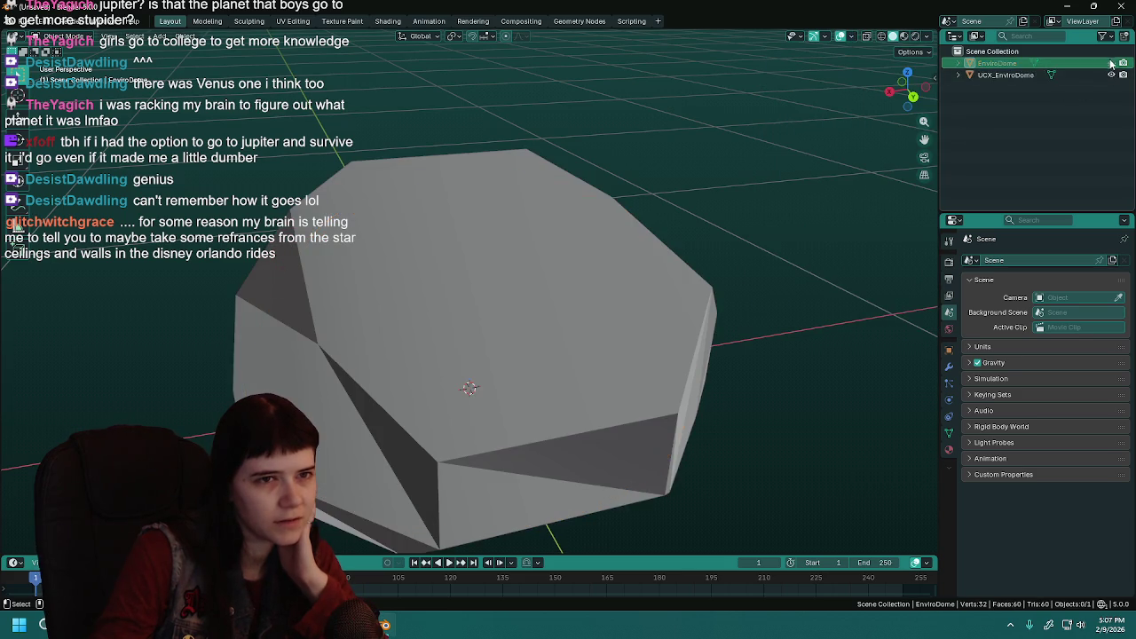
scroll(609, 286, down, 3)
scroll(541, 286, up, 4)
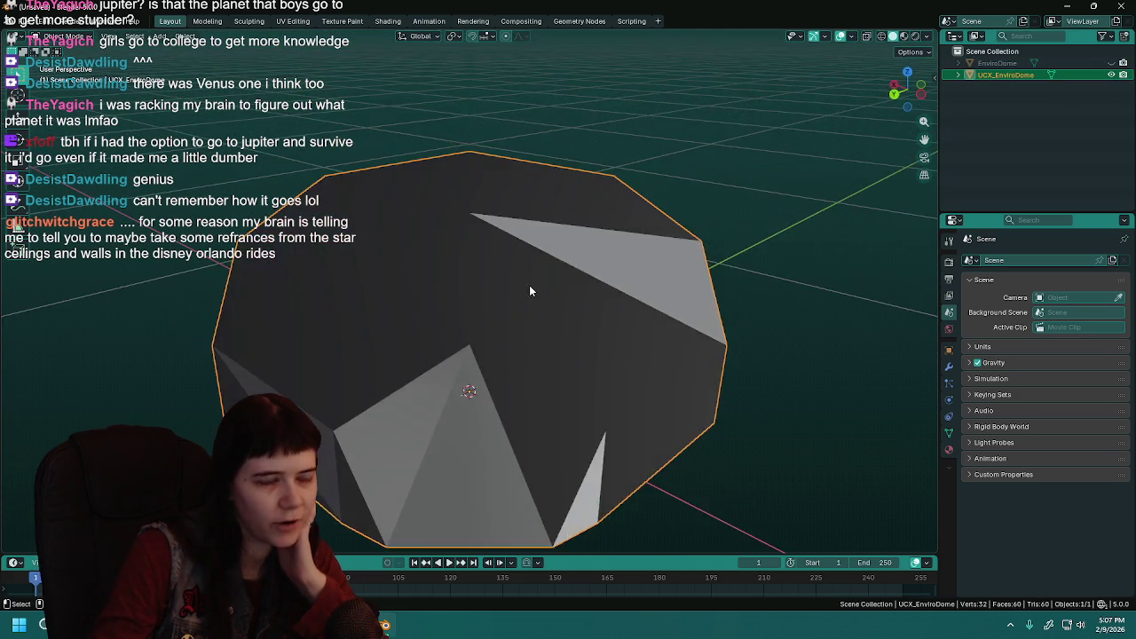
mouse_move(619, 277)
mouse_down()
mouse_move(680, 278)
mouse_move(682, 269)
mouse_up()
scroll(681, 269, down, 2)
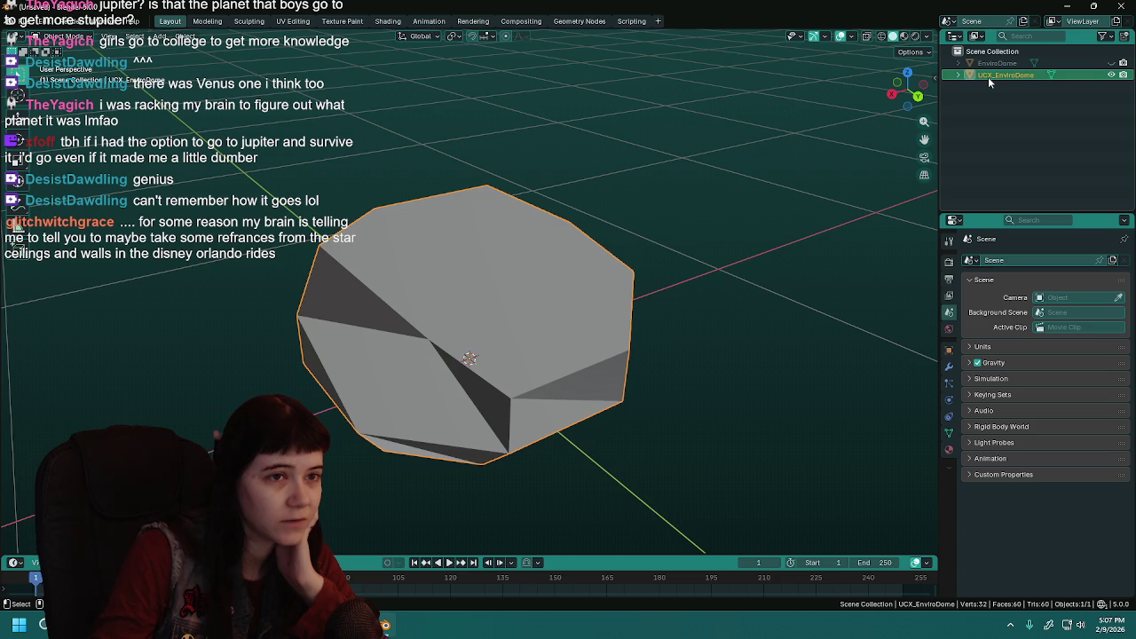
click(988, 76)
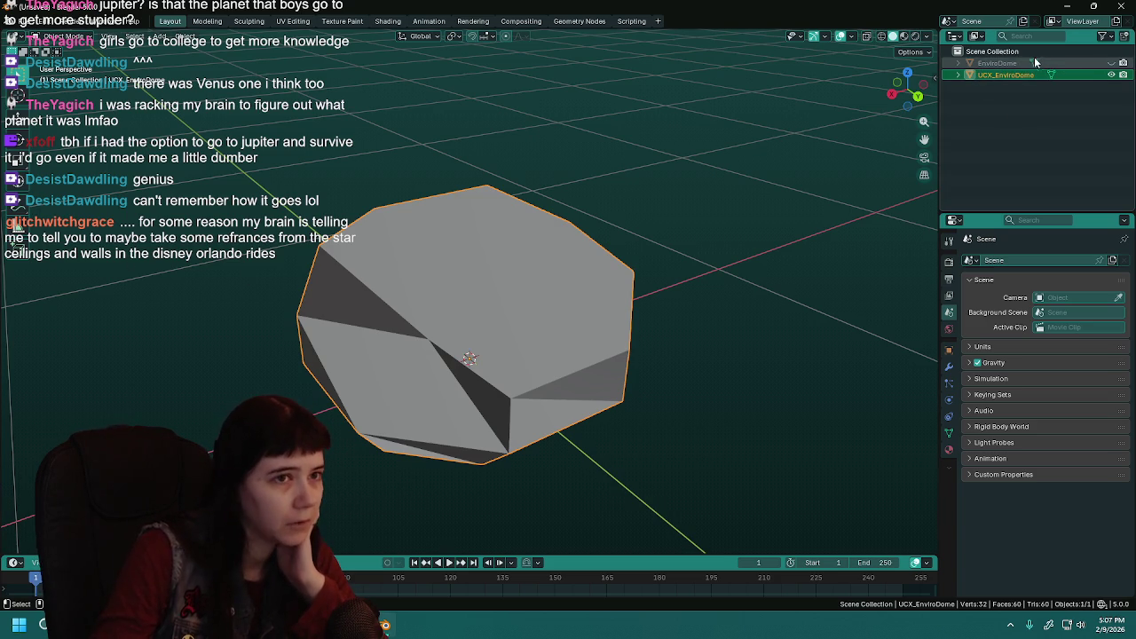
click(292, 20)
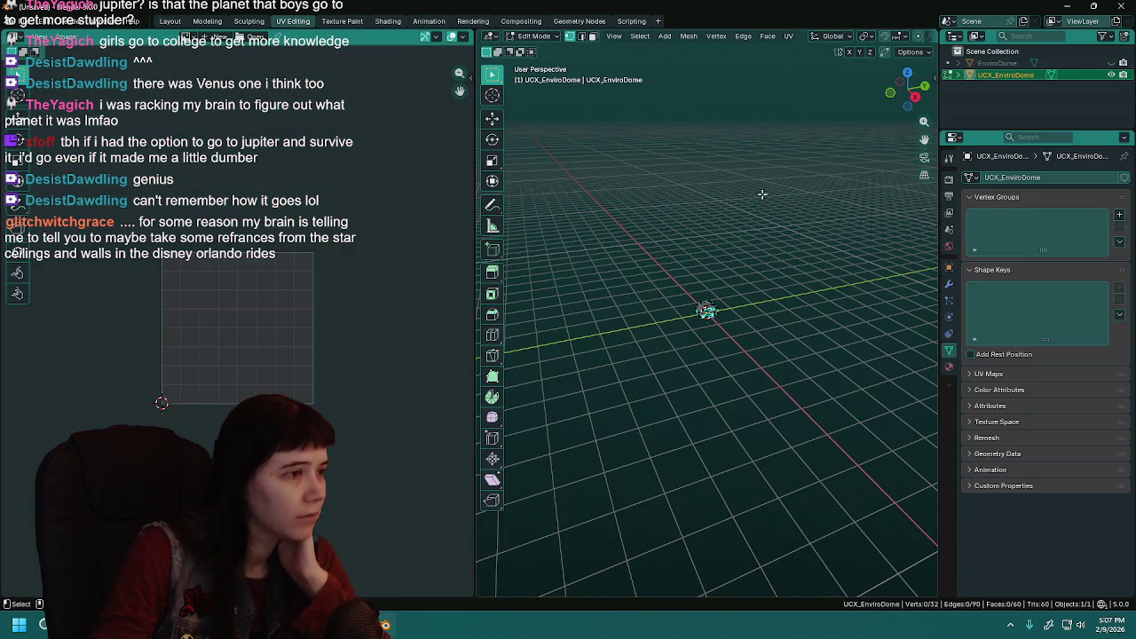
Frame and inspect the UCX_EnviroDome collision dome, then return to Object Mode.
key(KP_Decimal)
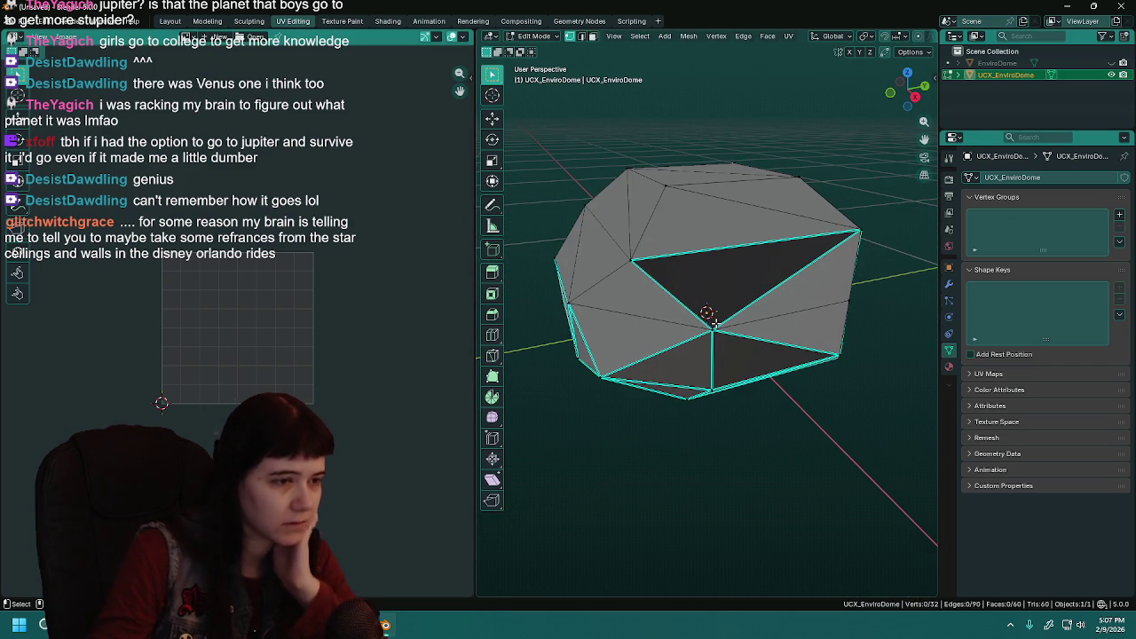
mouse_move(713, 324)
mouse_down()
mouse_move(835, 300)
mouse_move(786, 325)
mouse_move(641, 293)
mouse_move(809, 292)
mouse_move(746, 300)
mouse_up()
key(a)
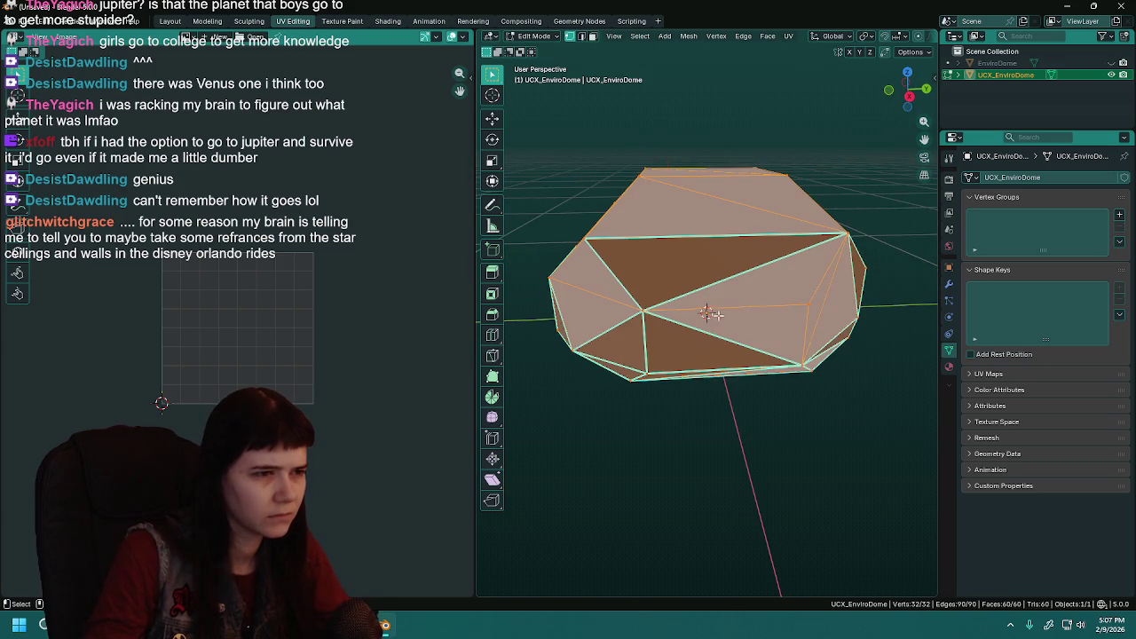
key(x)
click(803, 213)
key(Tab)
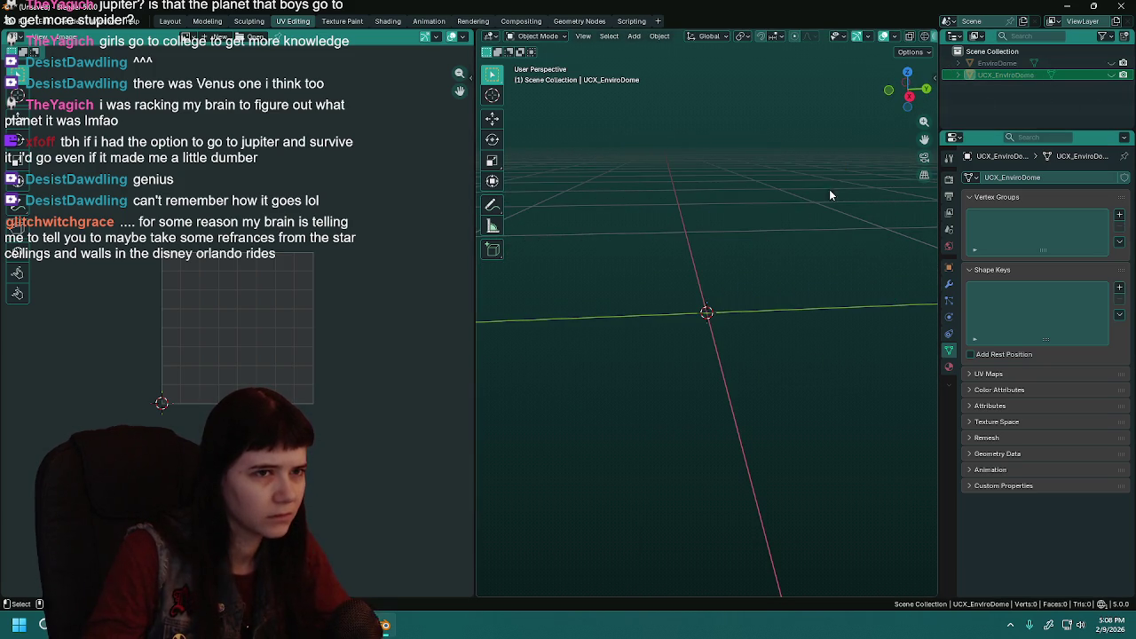
Unhide and select EnviroDome and inspect its circular UV layout in Edit Mode.
click(1111, 64)
click(996, 64)
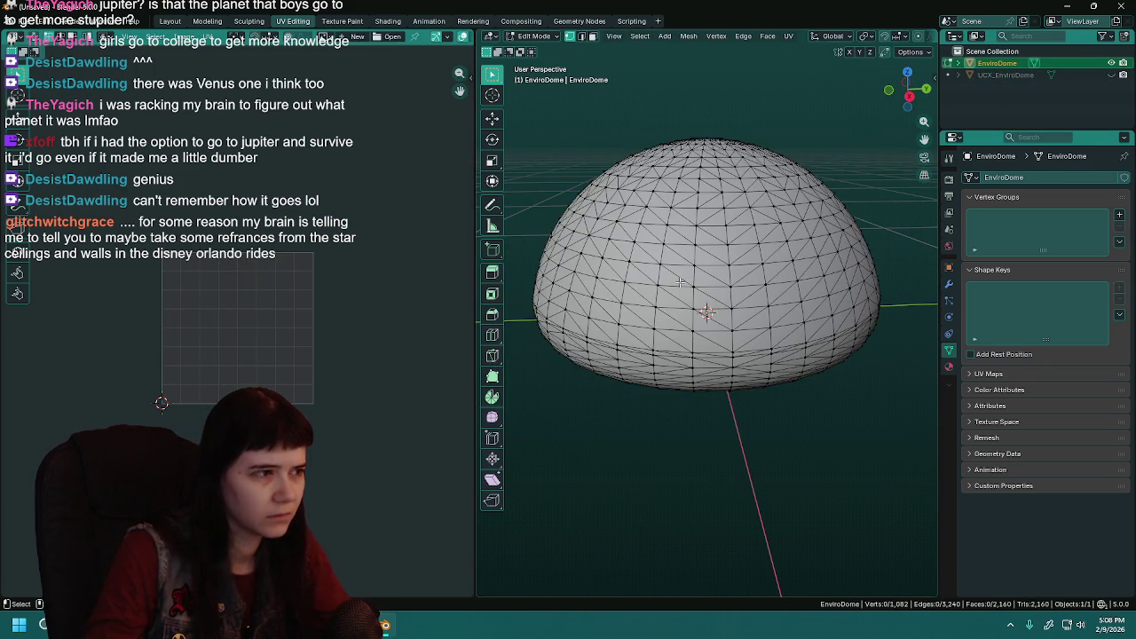
scroll(681, 285, up, 8)
scroll(235, 357, down, 1)
scroll(235, 357, up, 4)
scroll(693, 291, down, 8)
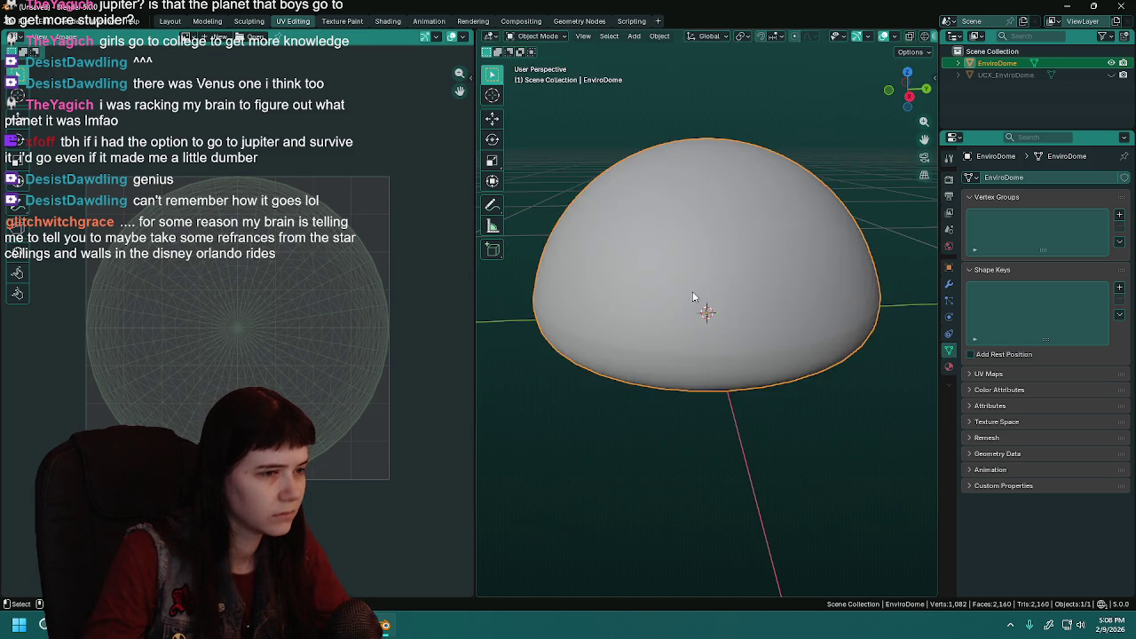
key(Tab)
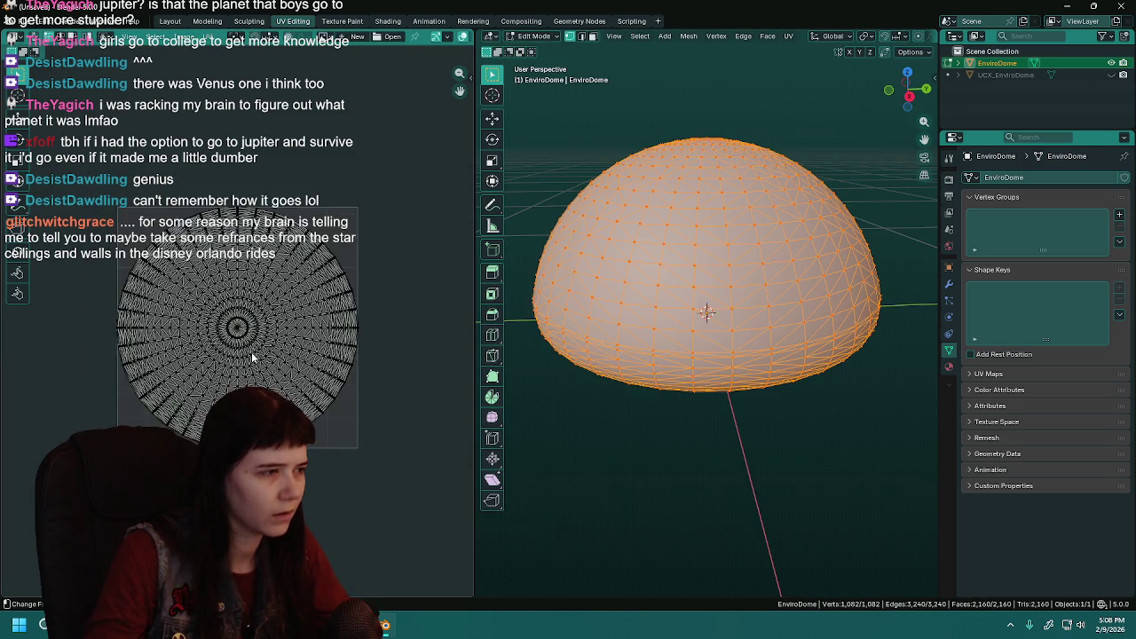
key(alt+a)
key(Tab)
key(Tab)
mouse_move(600, 314)
mouse_down()
mouse_move(704, 223)
mouse_move(745, 312)
mouse_up()
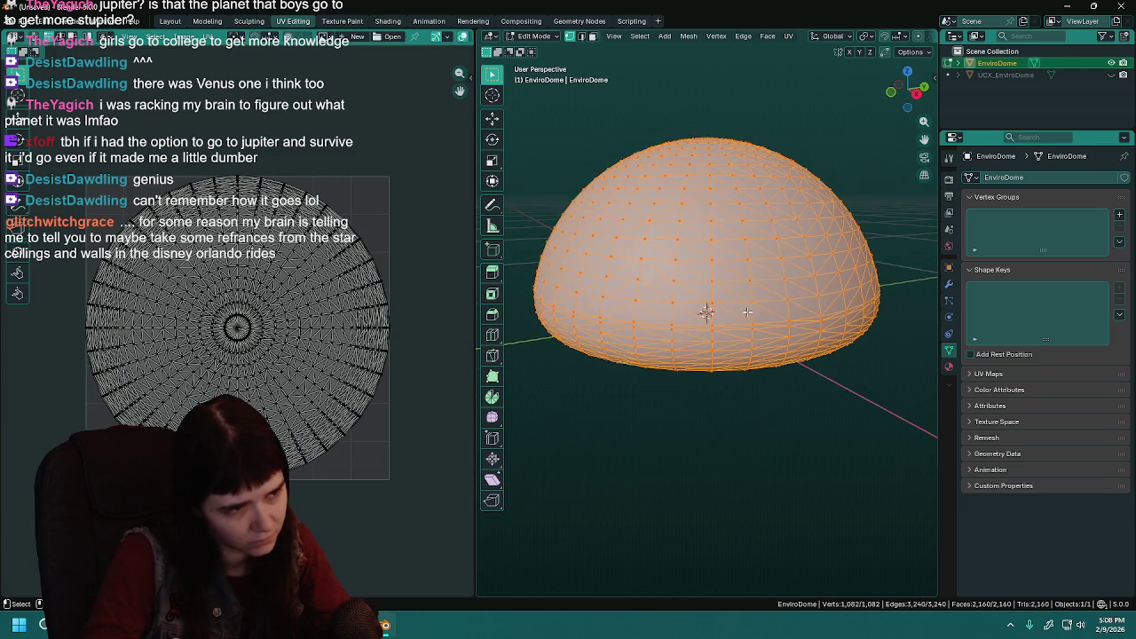
key(Tab)
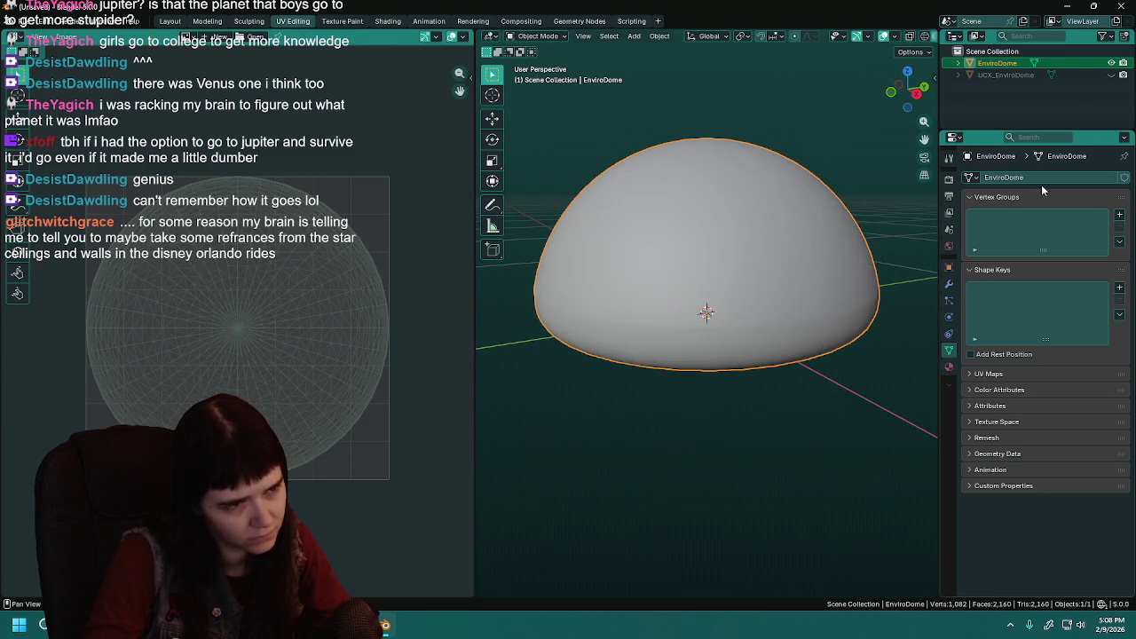
Hide EnviroDome and edit UCX_EnviroDome with all its geometry selected.
click(1112, 63)
click(1112, 75)
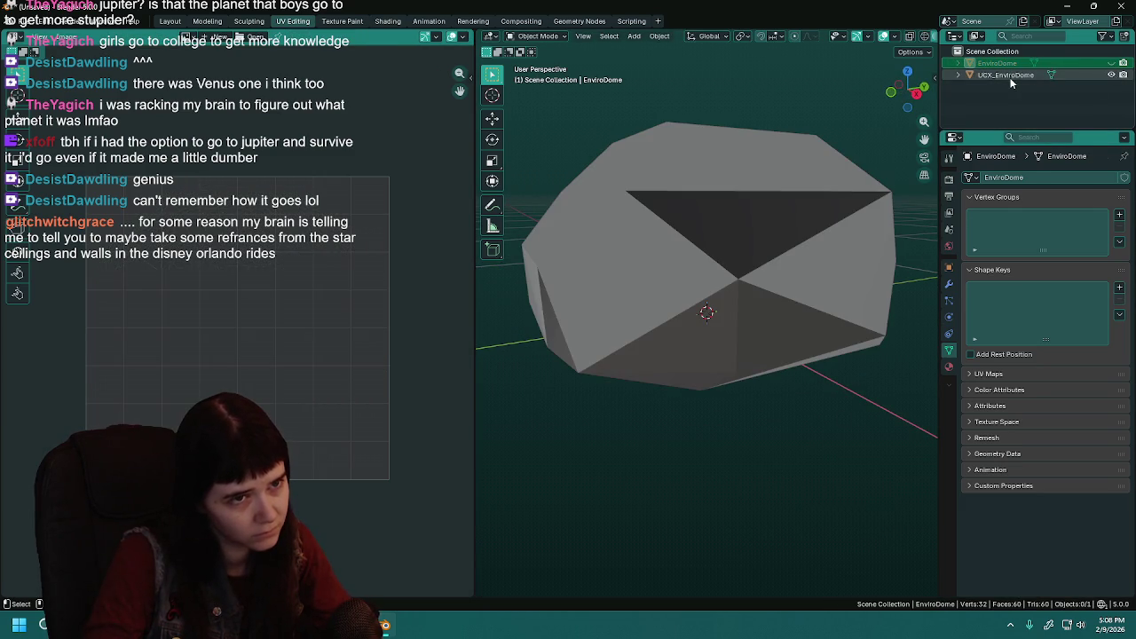
click(1006, 75)
key(Tab)
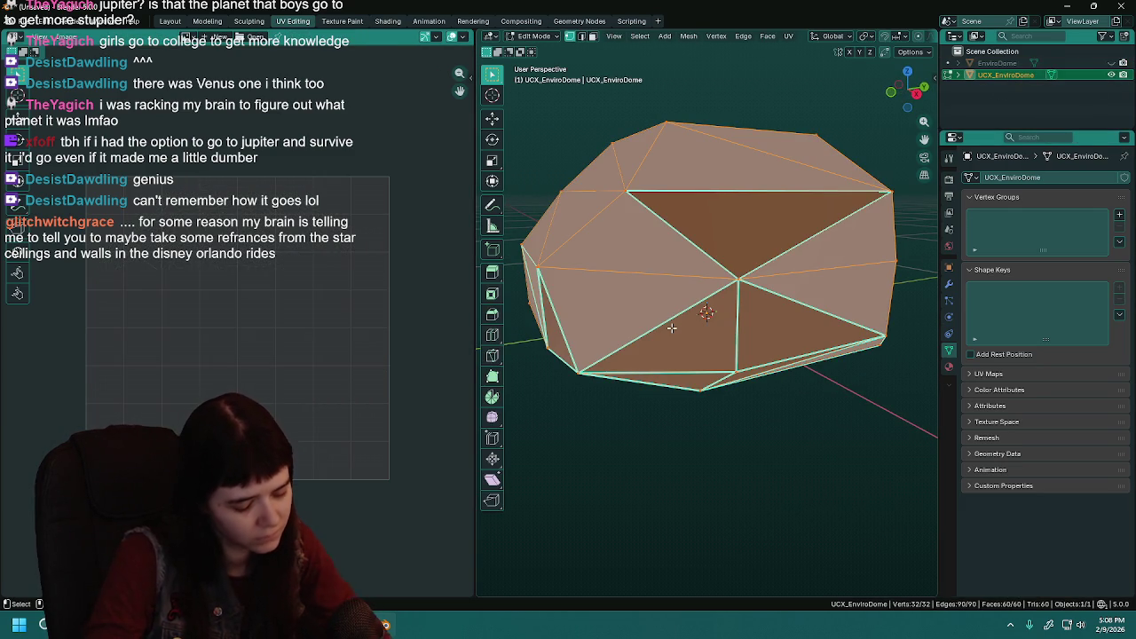
key(u)
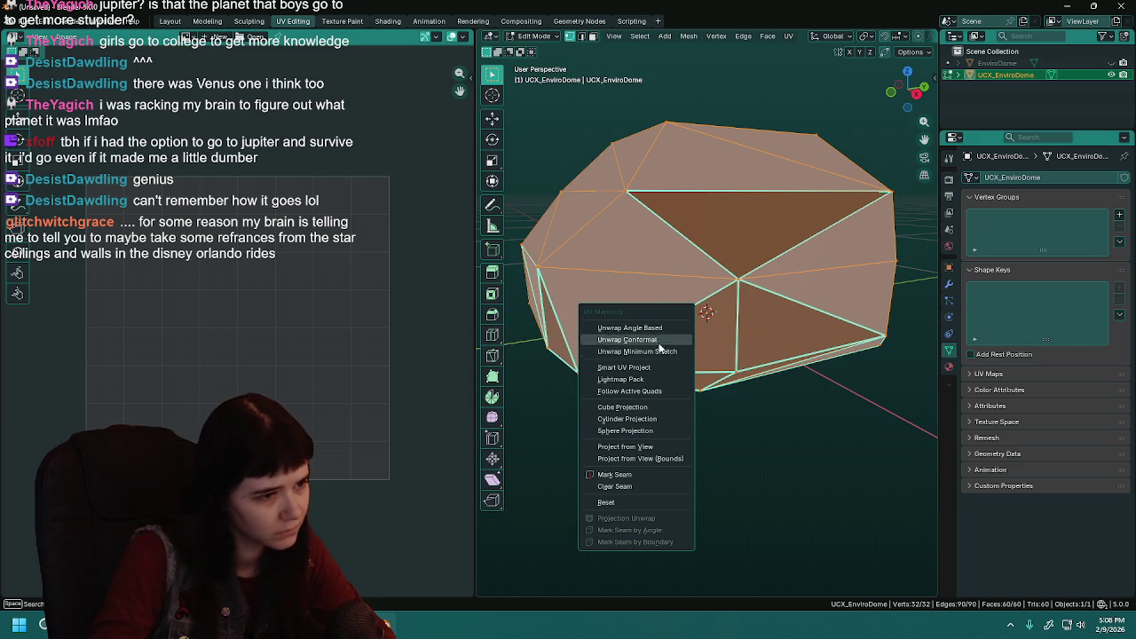
Try a Sphere Projection on the collision dome's UVs, then undo it.
click(655, 432)
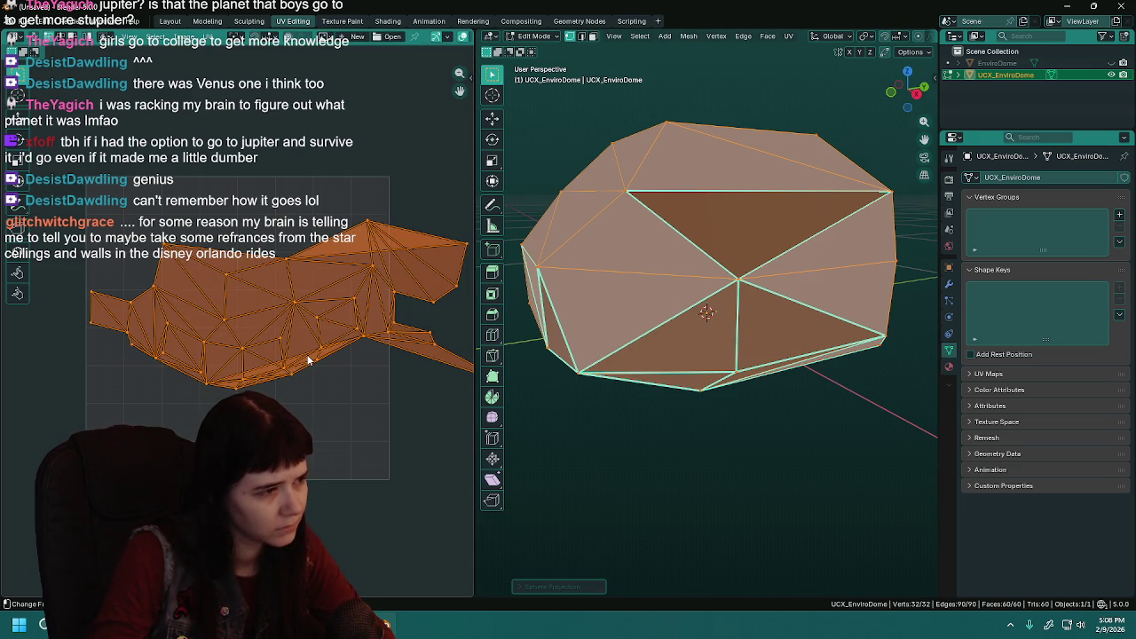
scroll(308, 359, down, 1)
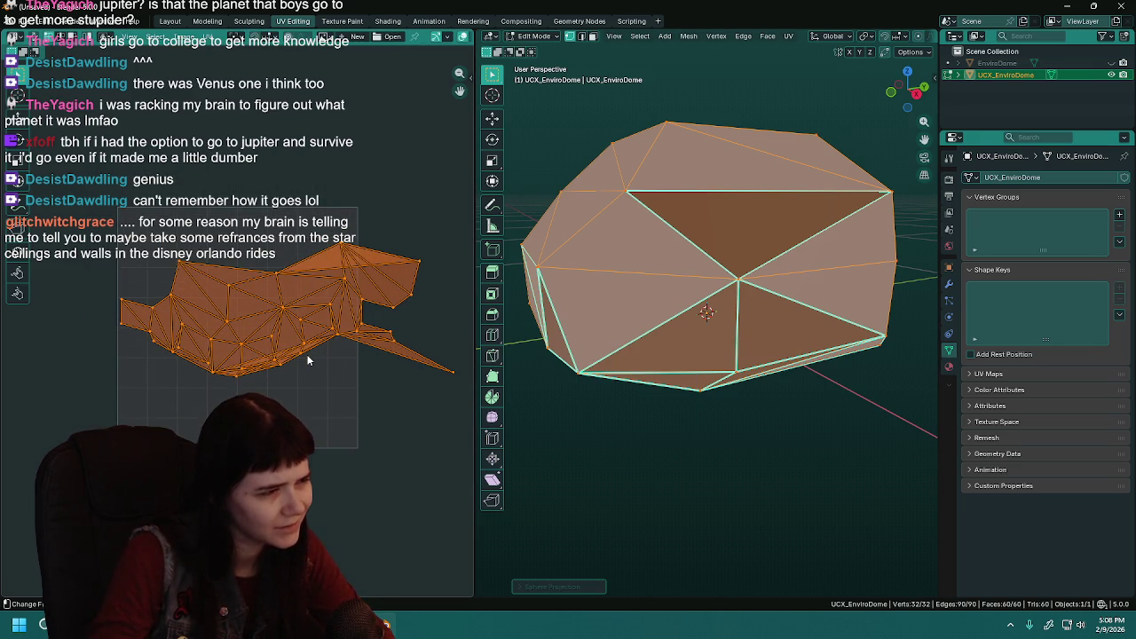
key(ctrl+z)
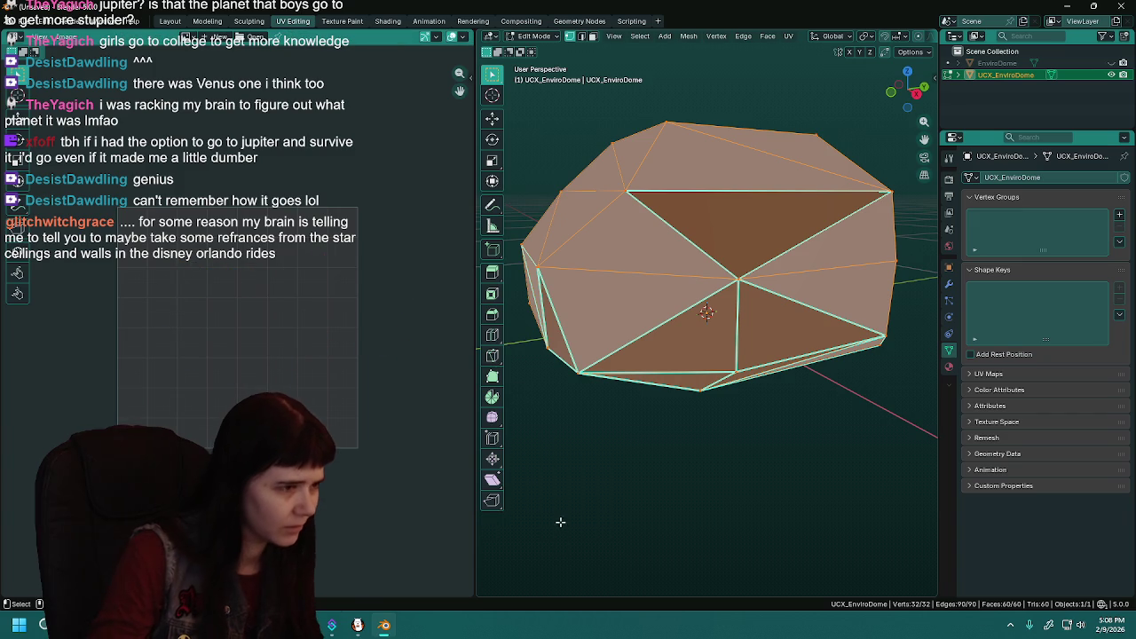
Apply a Cylinder Projection with Clip to Bounds and Scale to Bounds, then reselect the mesh.
key(u)
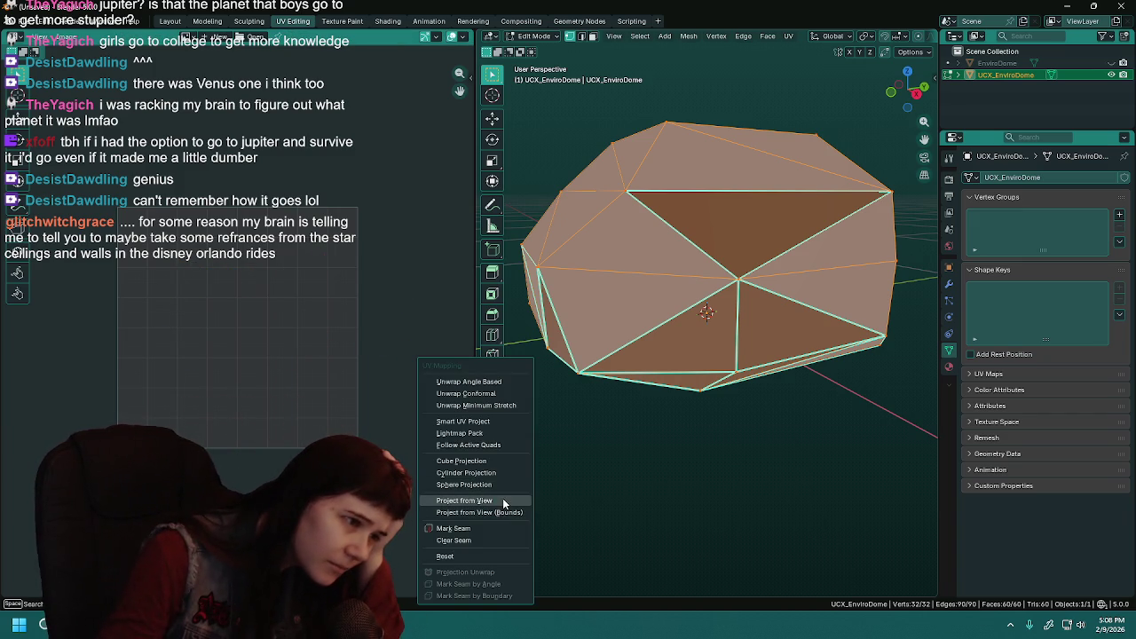
click(499, 479)
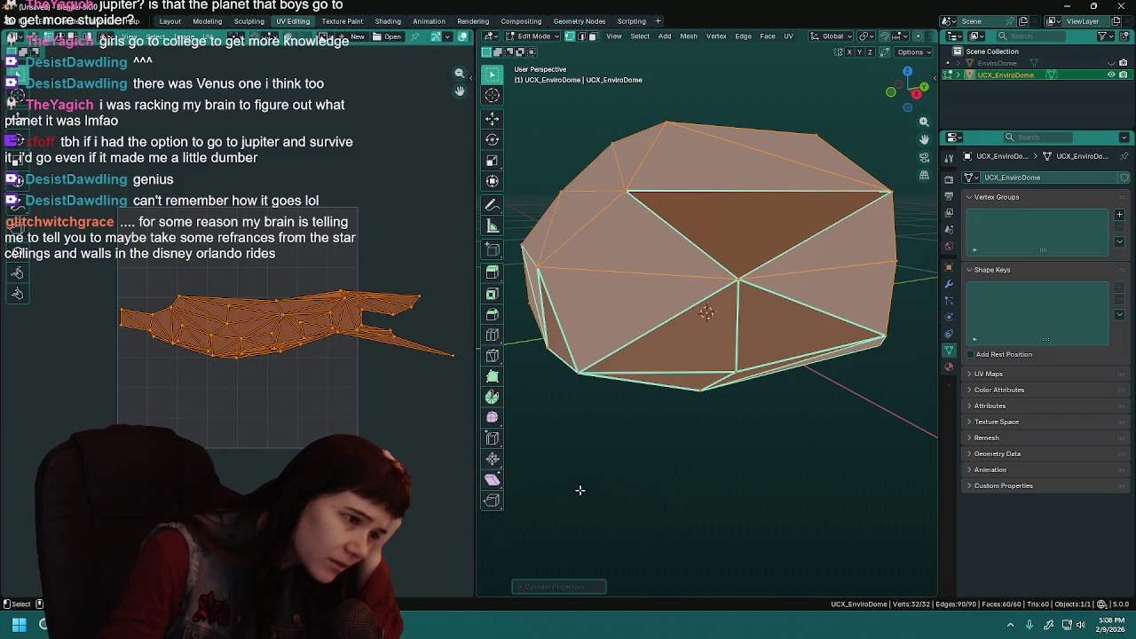
click(569, 586)
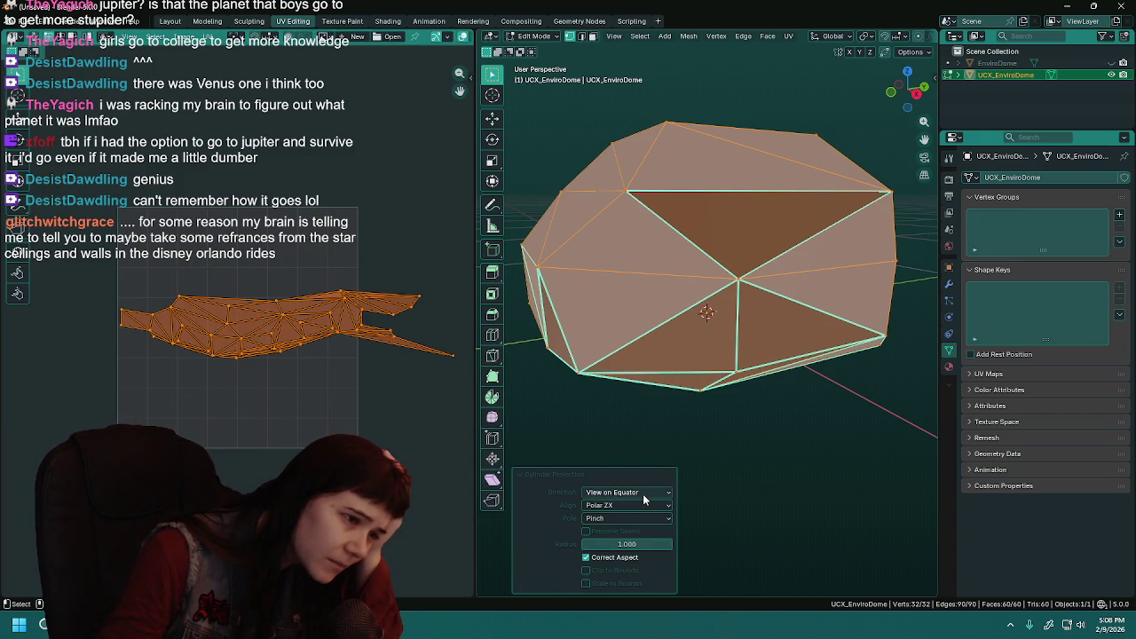
click(628, 572)
click(630, 583)
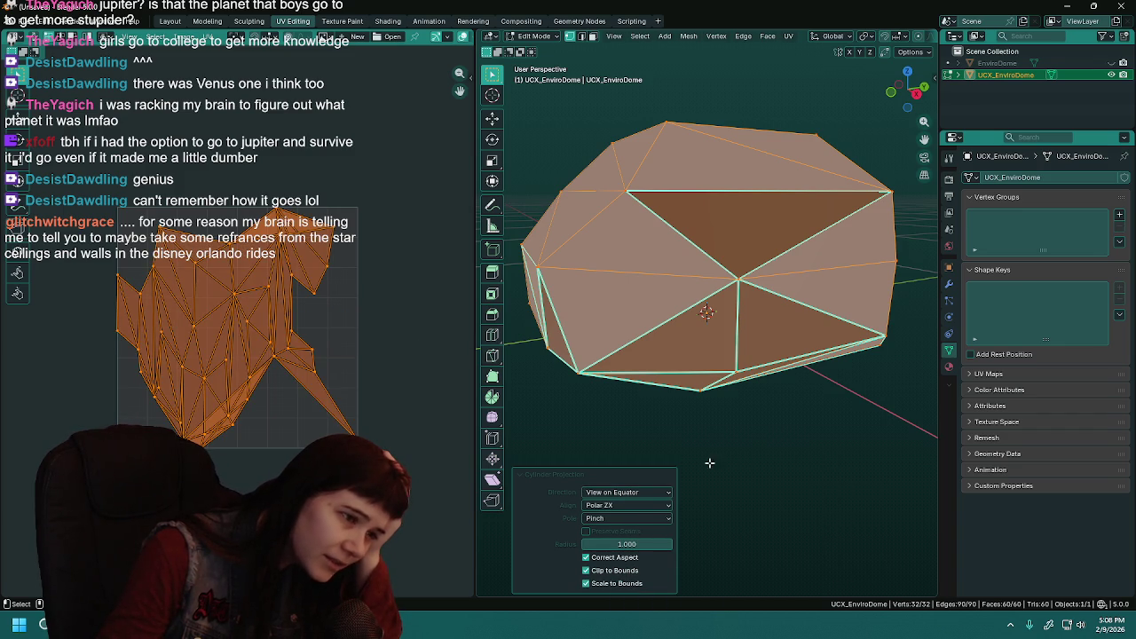
click(716, 429)
key(a)
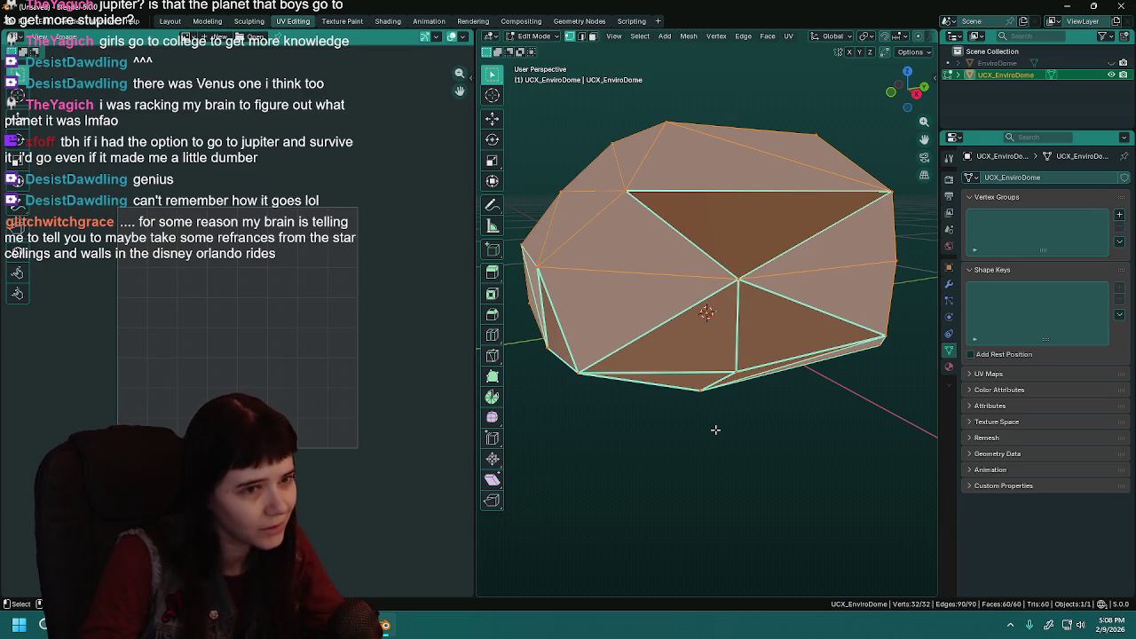
key(alt+a)
key(a)
Try a Cube Projection scaled to the UV bounds, then undo it.
key(u)
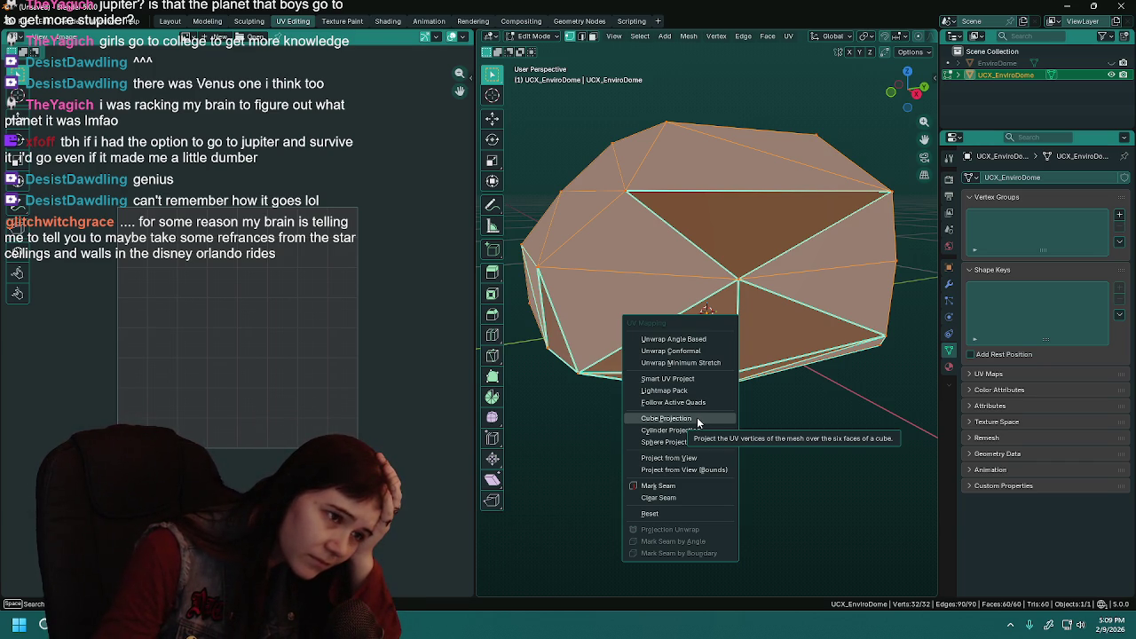
click(697, 417)
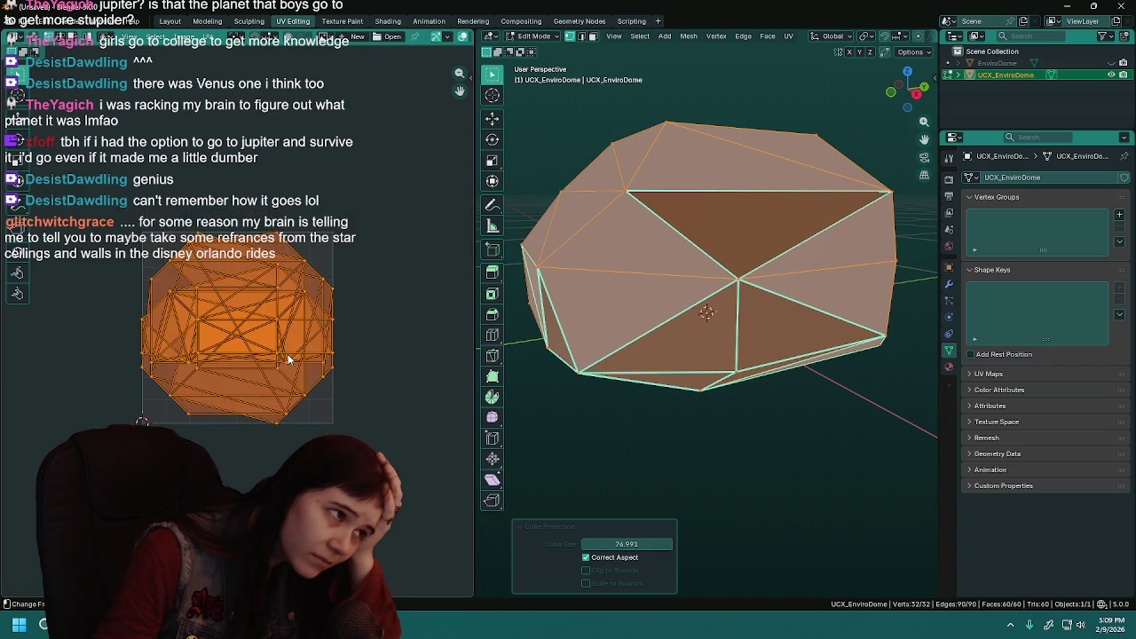
scroll(287, 354, up, 4)
scroll(288, 354, down, 1)
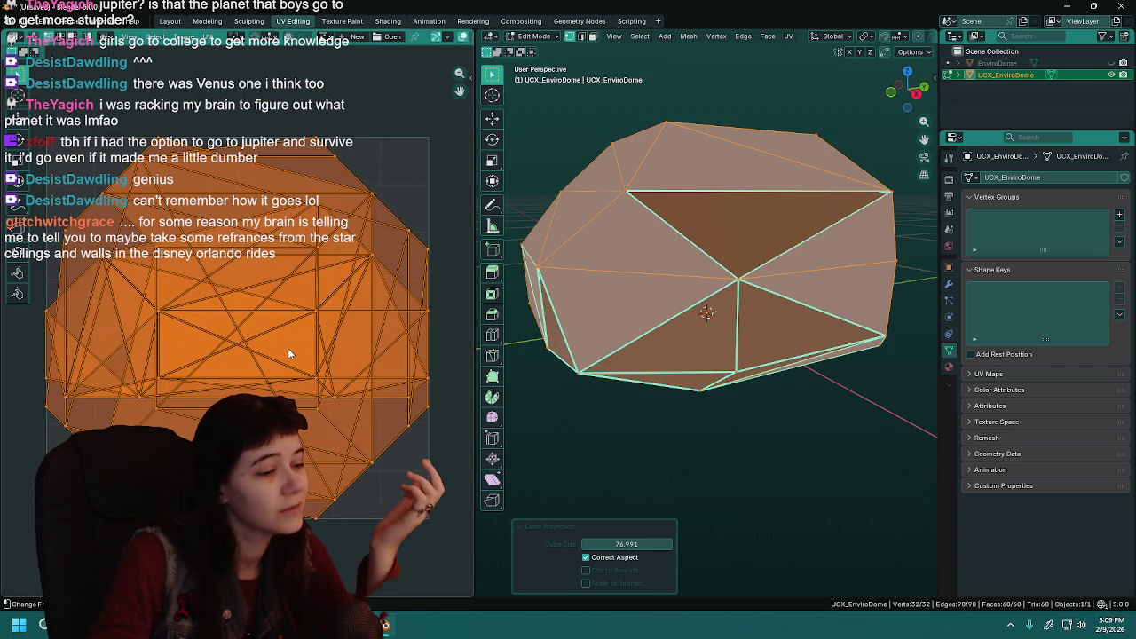
click(586, 571)
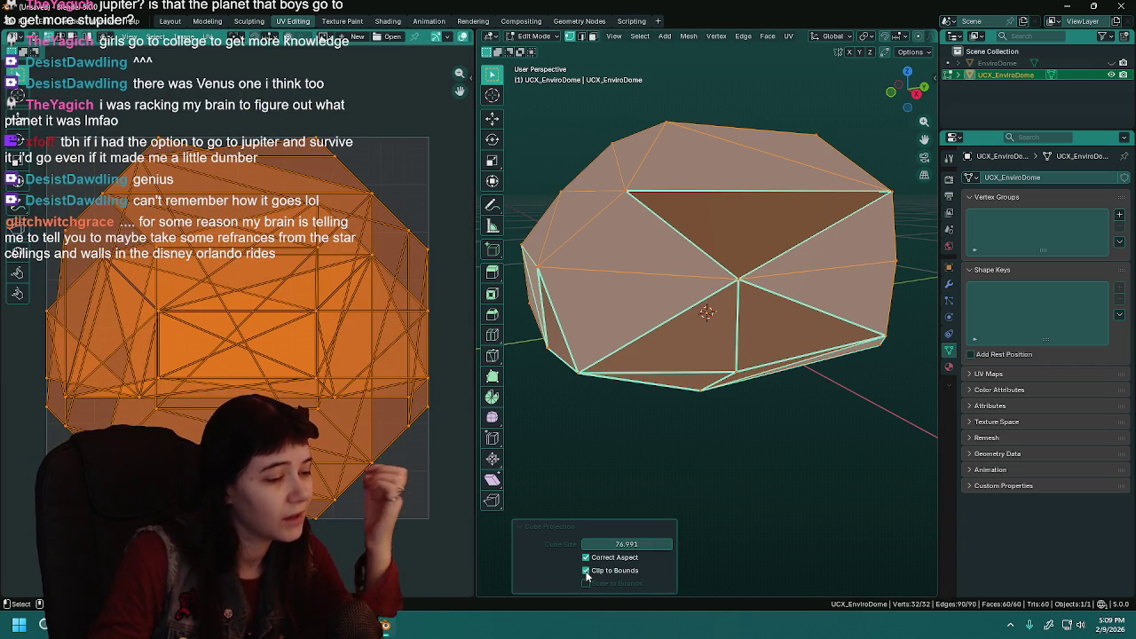
click(586, 570)
click(586, 583)
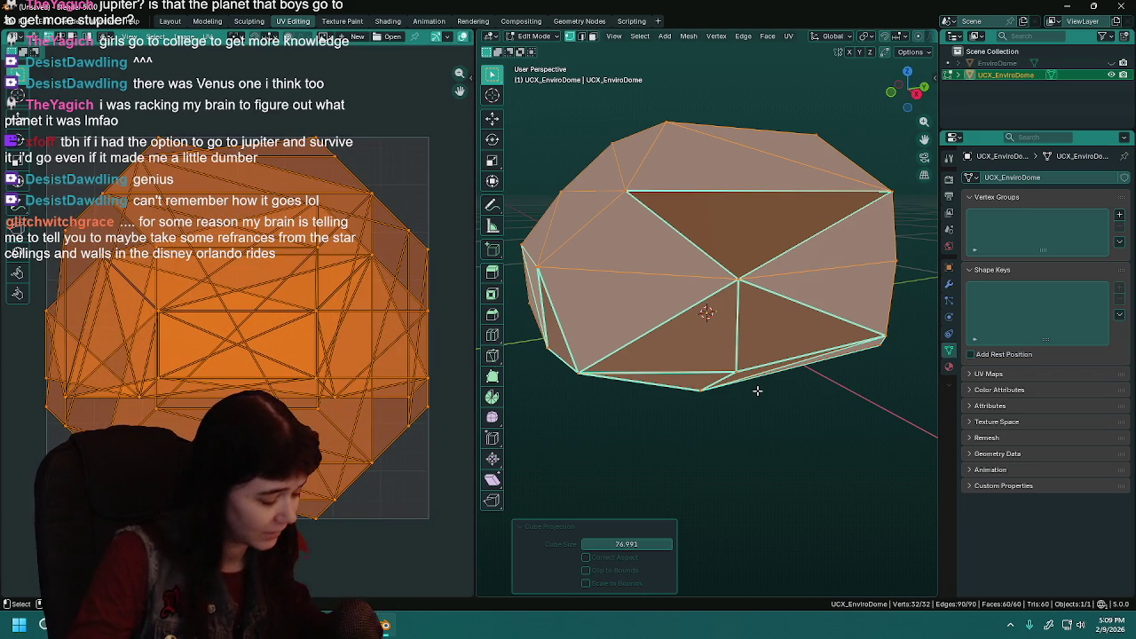
key(ctrl+z)
Unwrap the collision dome angle-based, inspect the result, then undo it.
key(u)
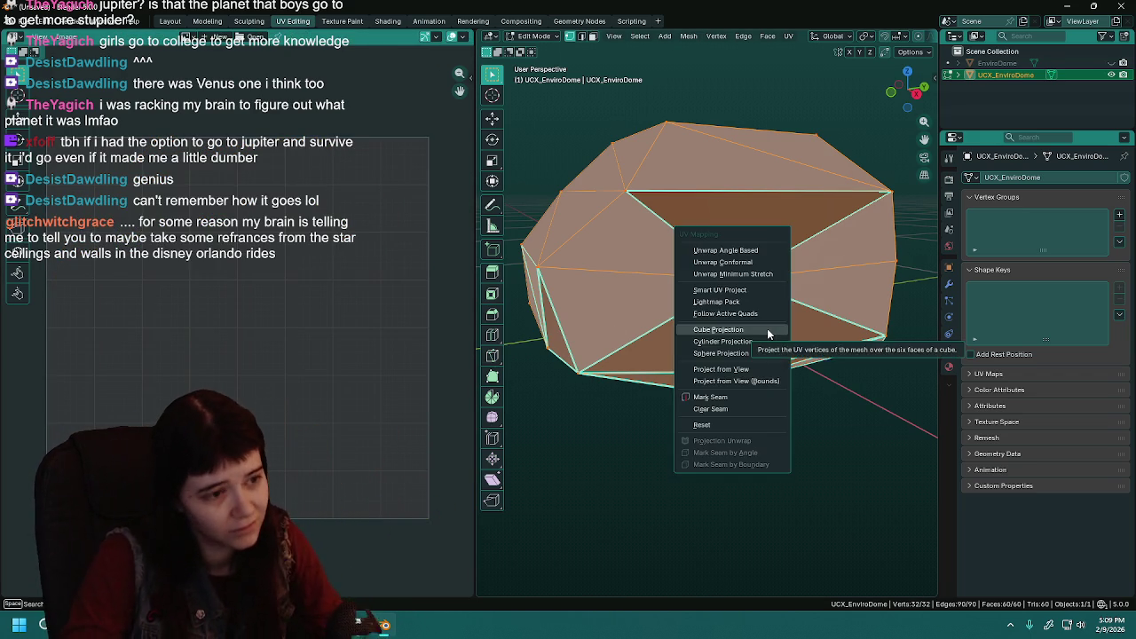
click(725, 251)
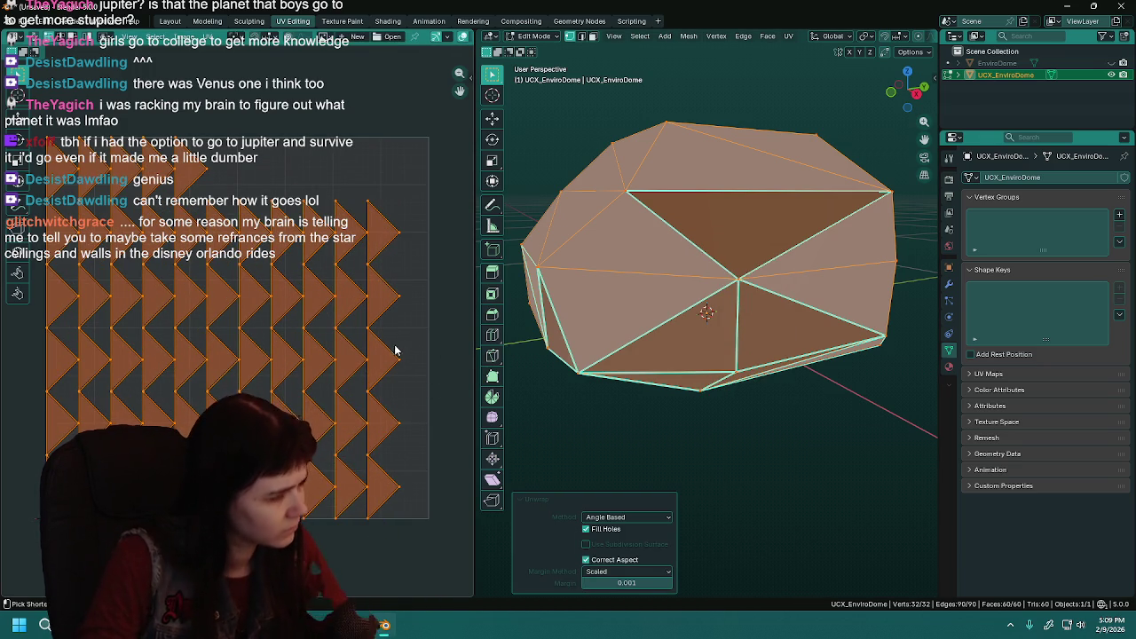
mouse_move(631, 307)
mouse_down()
mouse_move(844, 388)
mouse_move(709, 325)
mouse_move(627, 326)
mouse_up()
scroll(844, 388, down, 3)
key(ctrl+z)
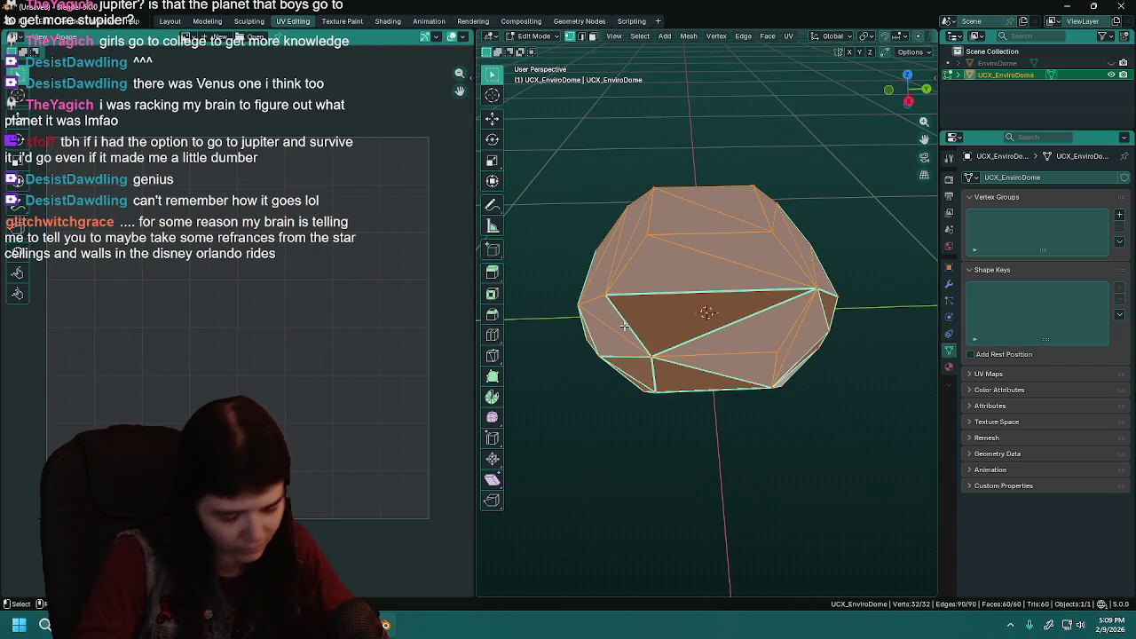
Try a Conformal unwrap and undo it, then return to Object Mode and hide UCX_EnviroDome.
key(u)
click(586, 337)
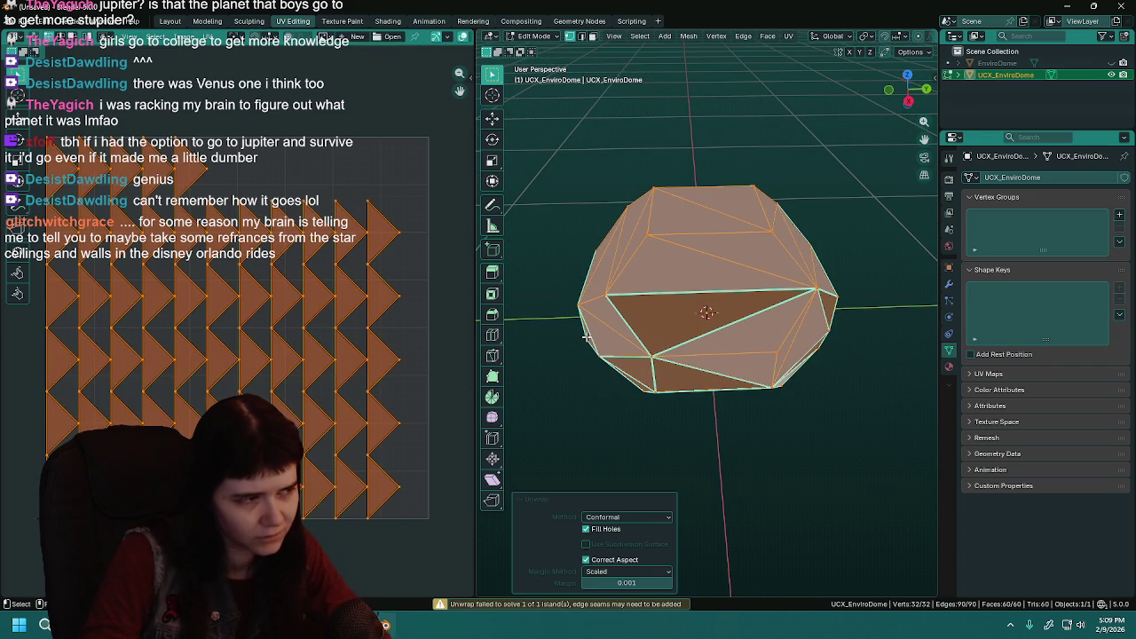
key(ctrl+z)
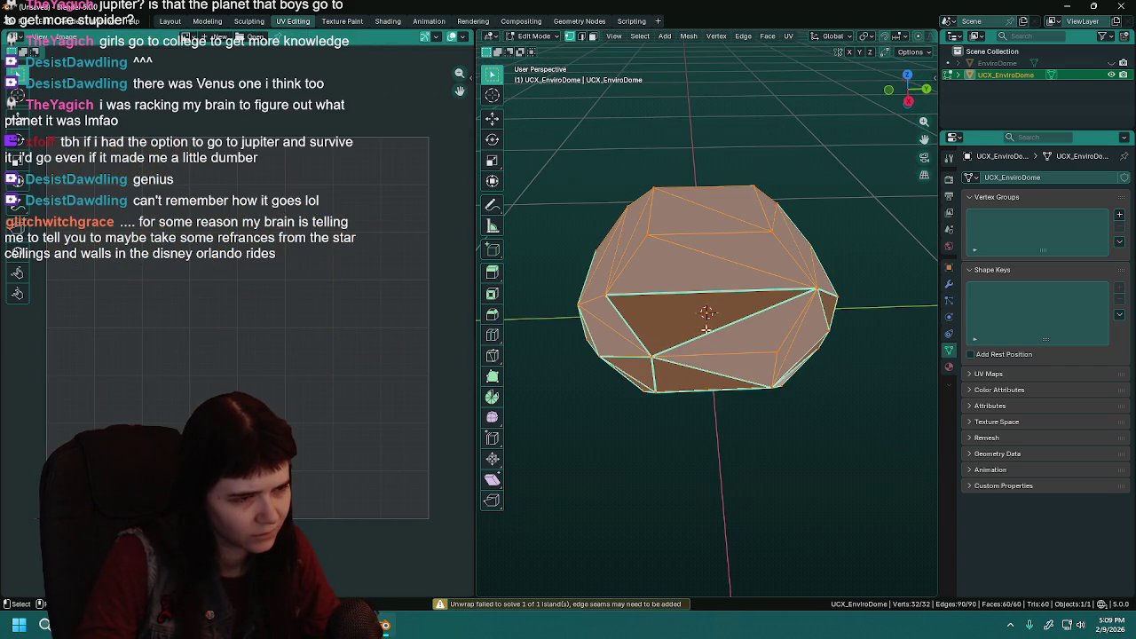
key(Tab)
click(1111, 74)
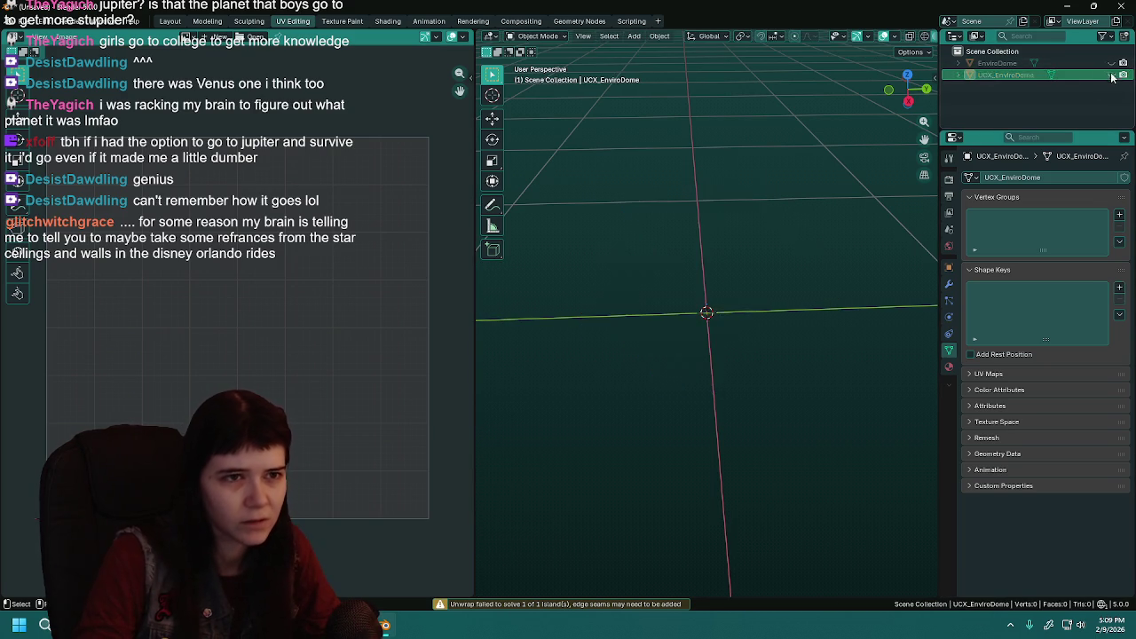
Unhide and select EnviroDome, enter Edit Mode with everything selected, and view its top pole.
click(1111, 63)
click(996, 63)
key(Tab)
scroll(764, 259, up, 5)
key(a)
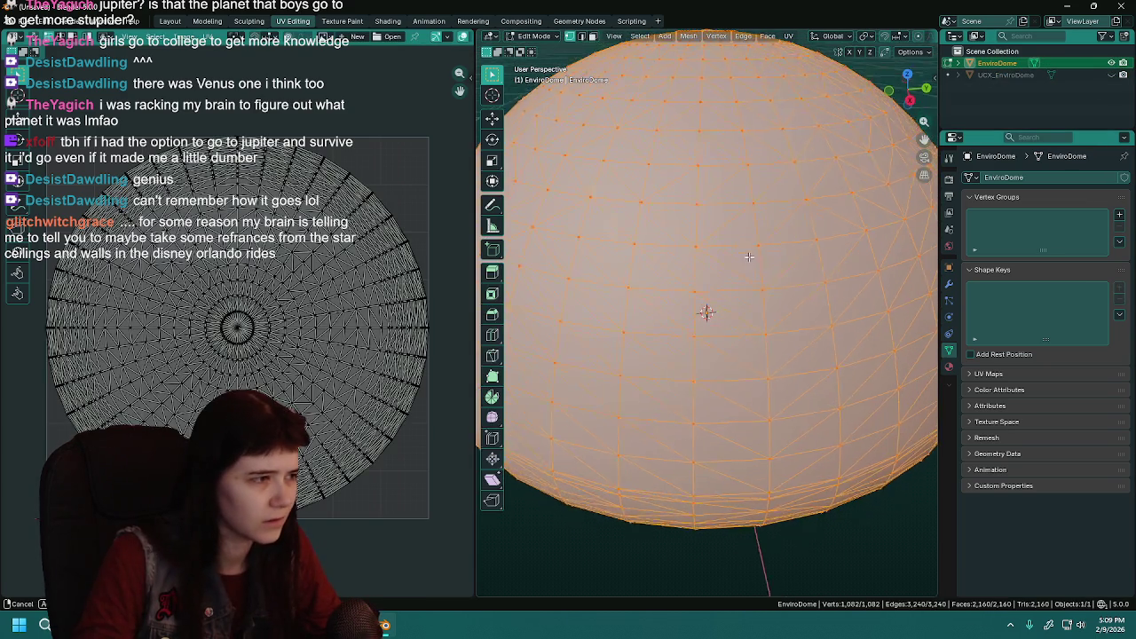
scroll(723, 257, down, 3)
drag(748, 260, 764, 210)
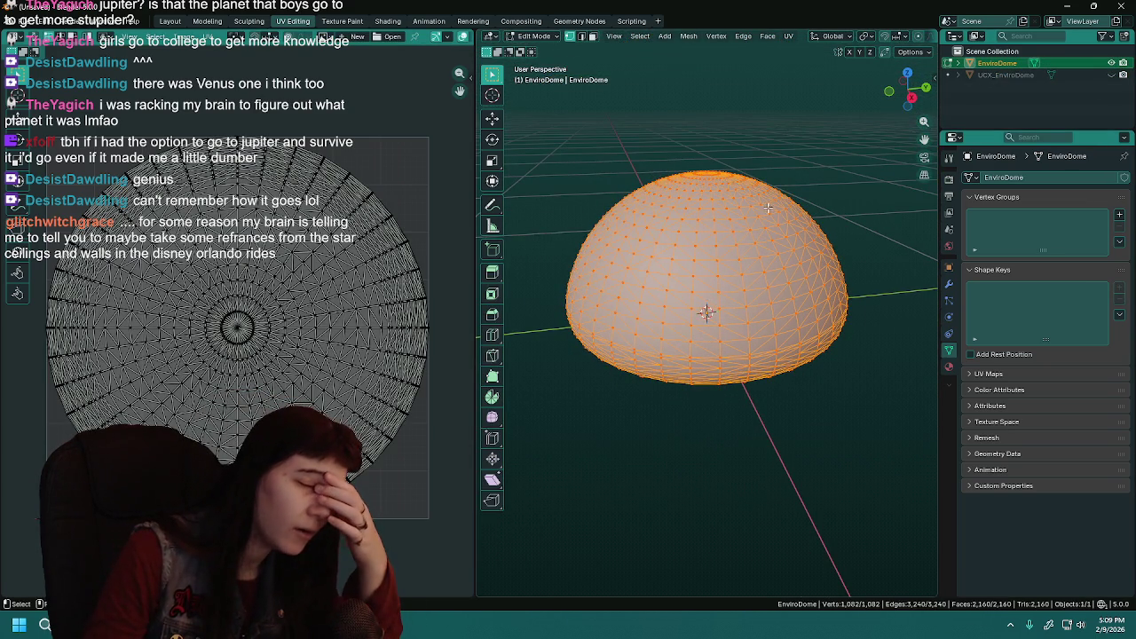
scroll(768, 206, up, 3)
drag(768, 207, 747, 235)
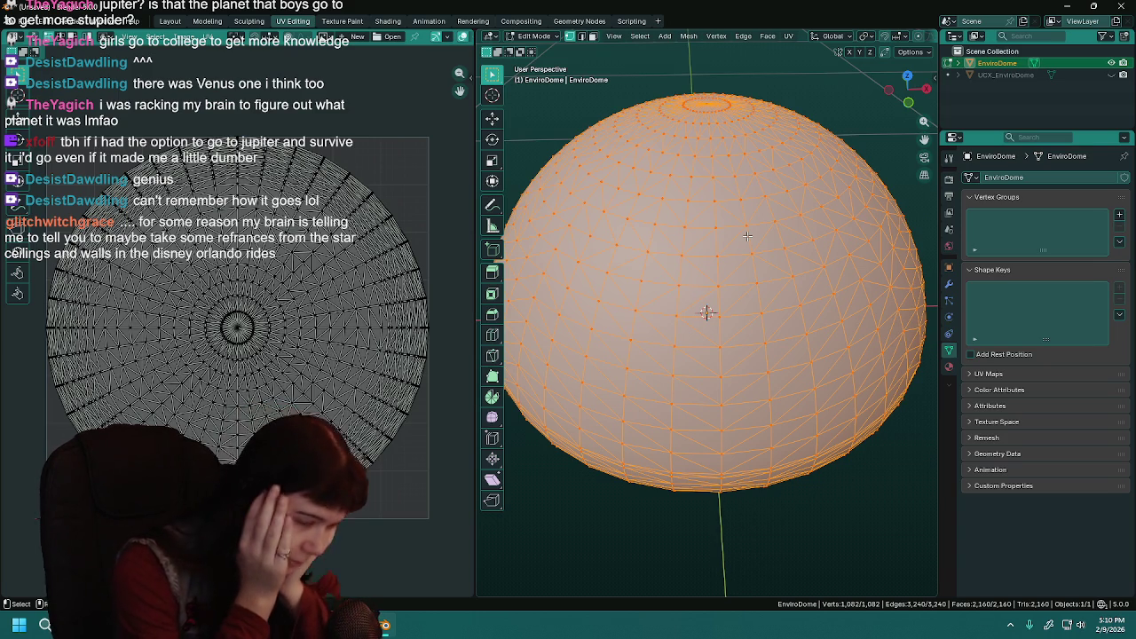
Return to Object Mode and briefly show the collision mesh over the dome before hiding it again.
scroll(646, 313, down, 3)
scroll(646, 313, up, 4)
scroll(686, 274, down, 2)
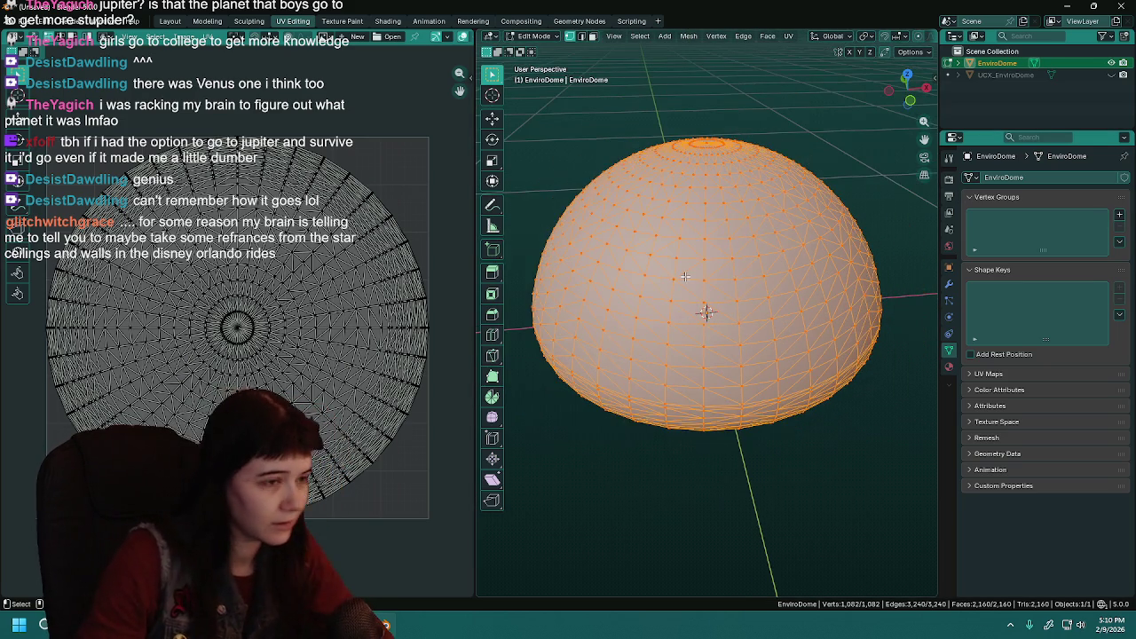
mouse_move(686, 273)
mouse_down()
mouse_move(678, 239)
mouse_move(679, 249)
mouse_up()
key(Tab)
drag(725, 319, 723, 212)
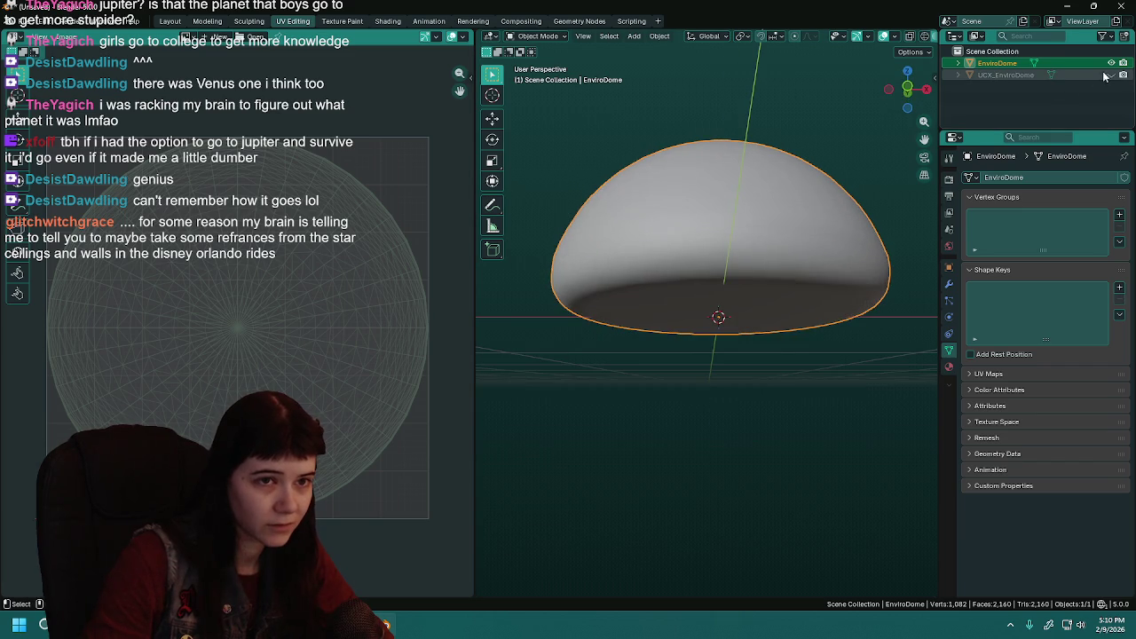
click(1011, 75)
click(1017, 64)
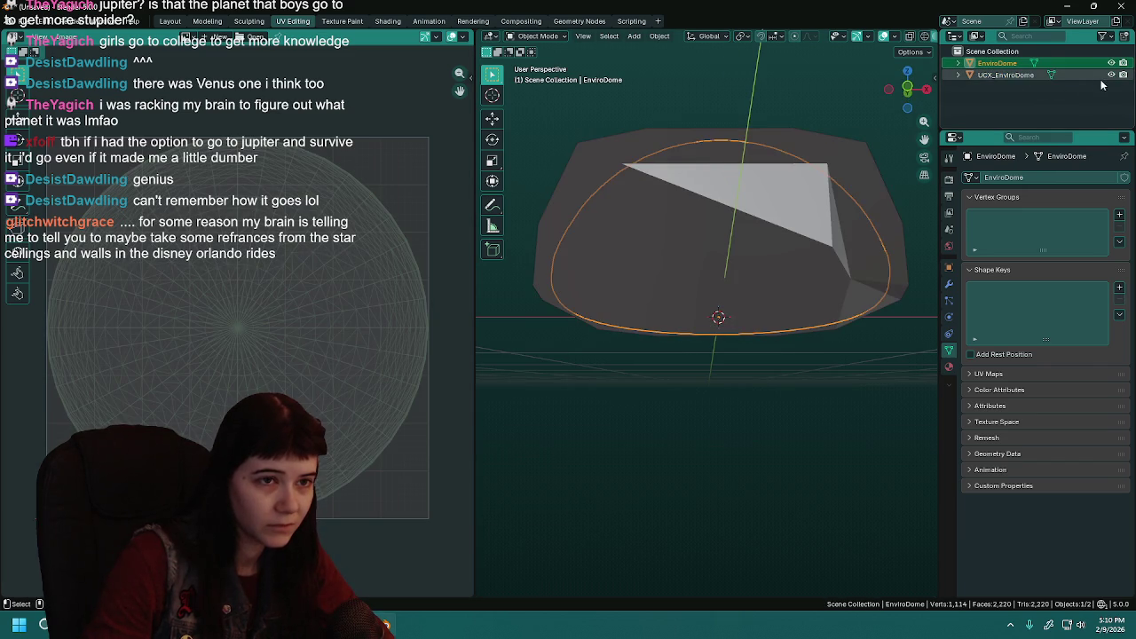
Reselect EnviroDome and re-enter Edit Mode to inspect the dome alongside its UV layout.
click(1112, 75)
scroll(754, 271, up, 2)
key(Tab)
drag(753, 271, 754, 204)
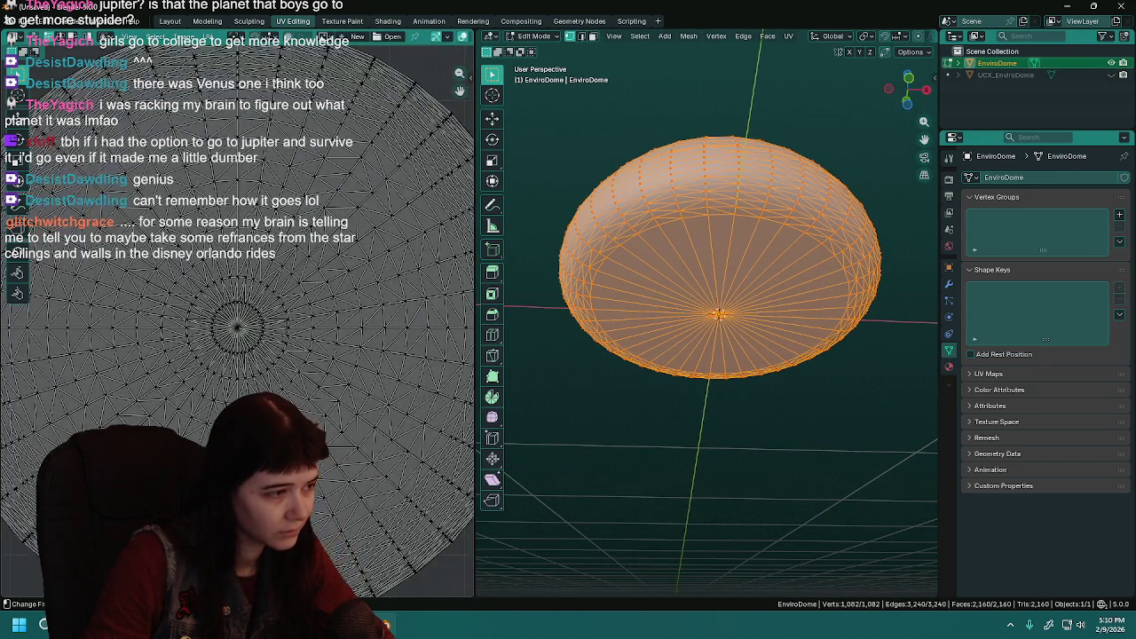
drag(358, 335, 365, 342)
mouse_move(679, 320)
mouse_down()
mouse_move(681, 379)
mouse_move(687, 305)
mouse_up()
key(Tab)
key(Tab)
key(Tab)
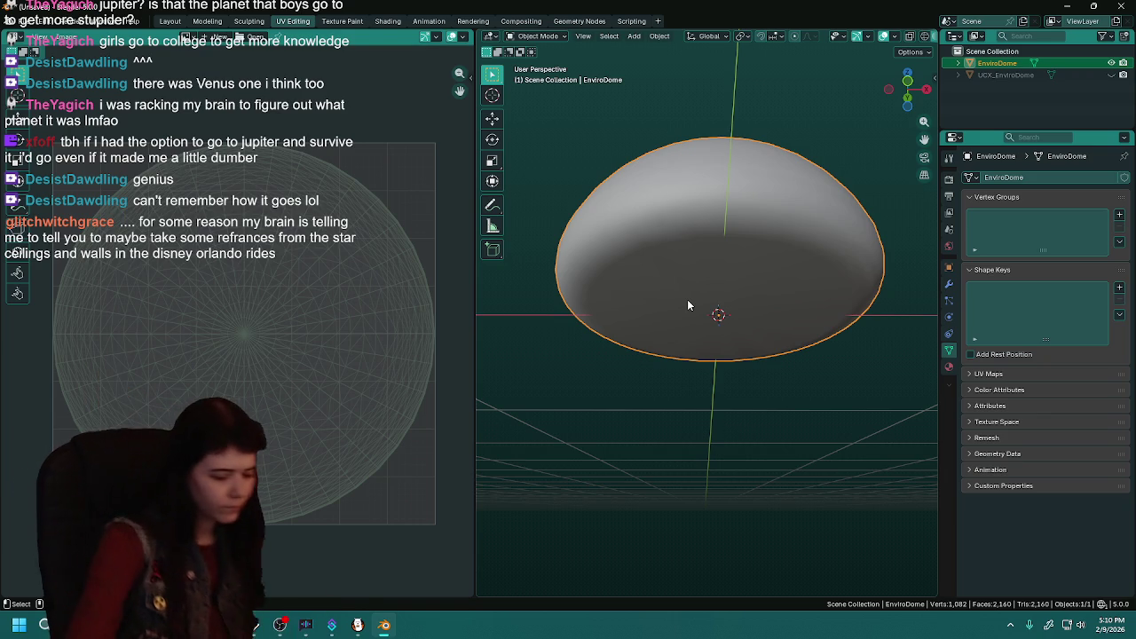
key(Tab)
mouse_move(687, 299)
mouse_down()
mouse_move(737, 355)
mouse_move(596, 287)
mouse_move(750, 290)
mouse_up()
scroll(736, 355, down, 3)
scroll(757, 370, up, 4)
scroll(750, 290, up, 5)
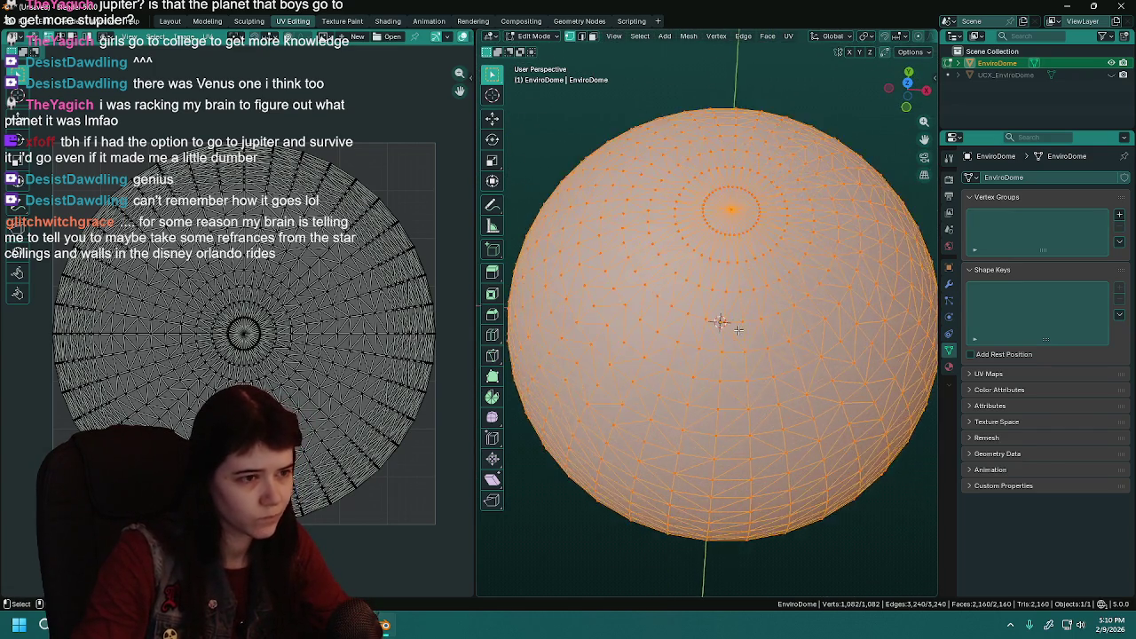
Select the shortest edge path along one meridian, from the dome's bottom pole to its top pole.
alt+click(737, 240)
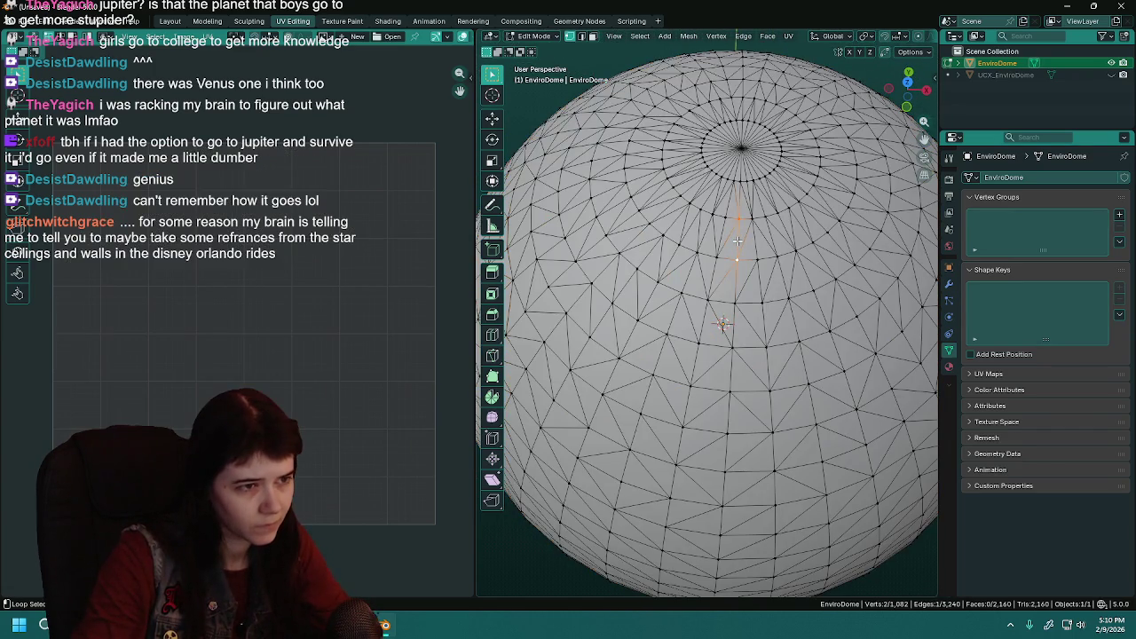
mouse_move(740, 405)
mouse_down()
mouse_move(750, 284)
mouse_move(740, 247)
mouse_move(734, 300)
mouse_up()
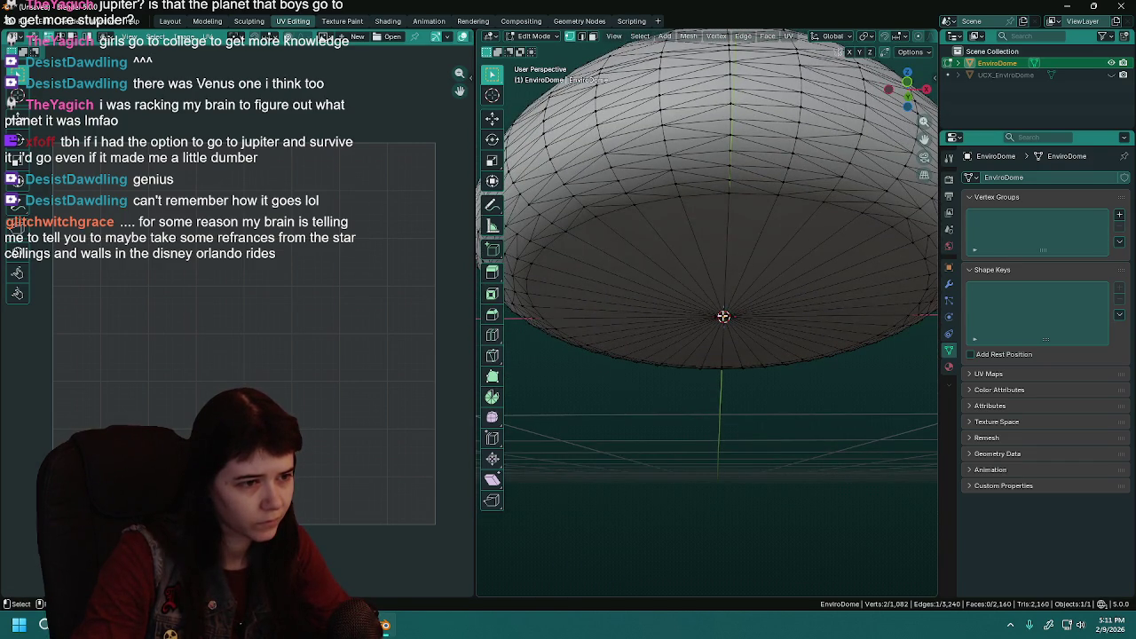
click(723, 316)
ctrl+click(733, 103)
drag(733, 104, 747, 285)
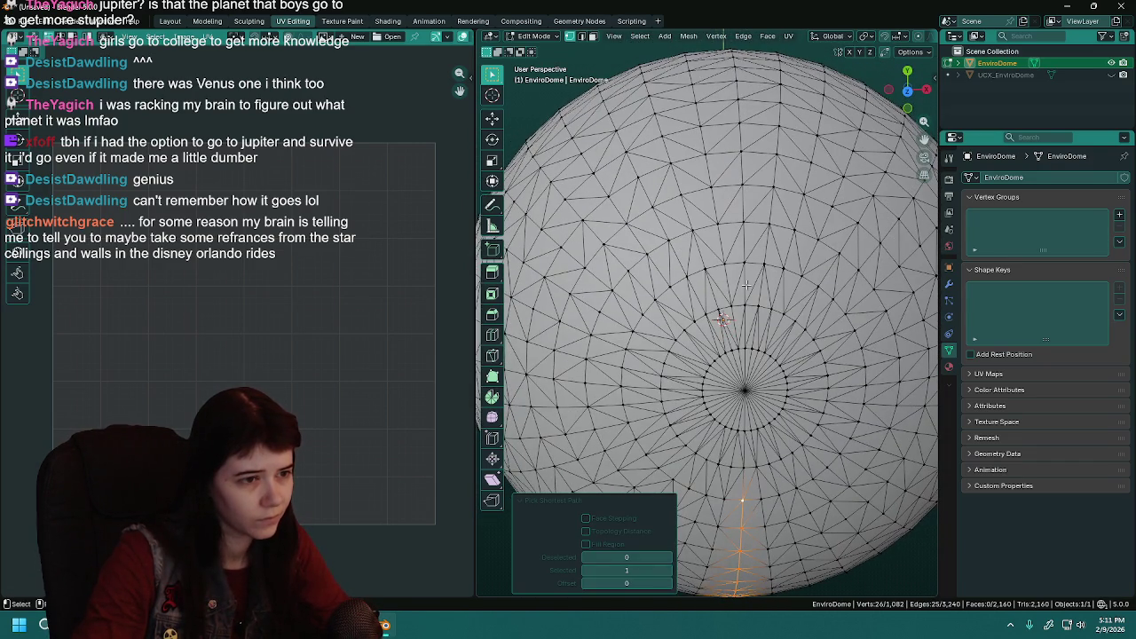
ctrl+click(744, 390)
drag(743, 391, 779, 344)
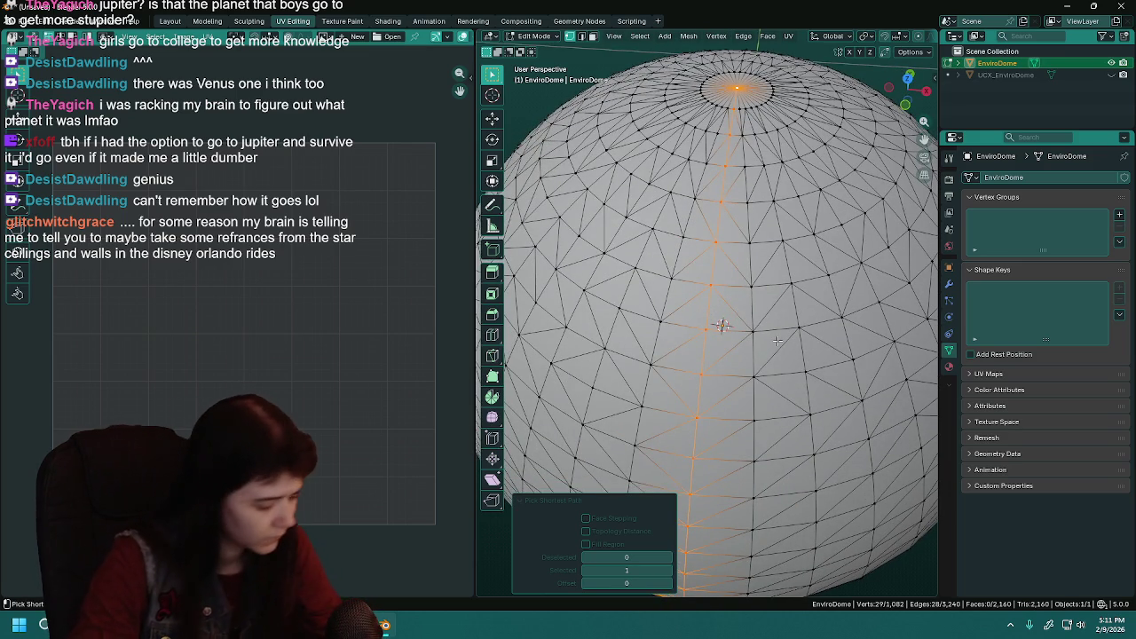
Mark the selected meridian edges as a UV seam.
key(ctrl+e)
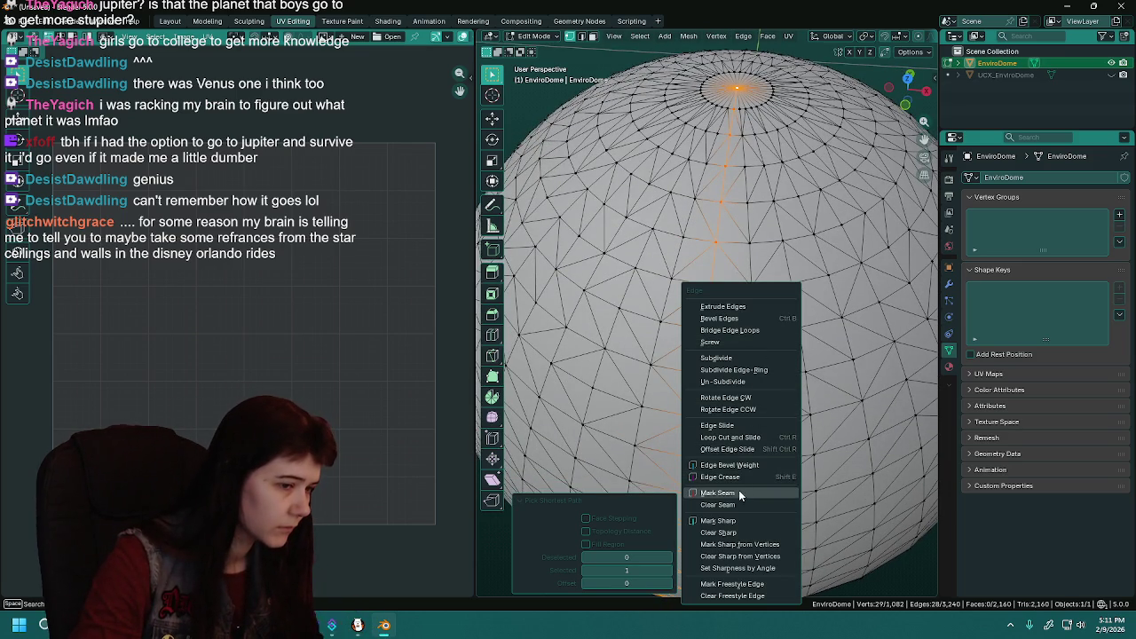
click(739, 494)
scroll(754, 320, down, 5)
Try Cube Projection, Angle Based, Conformal and Minimum Stretch unwraps on the whole dome, undoing each.
key(a)
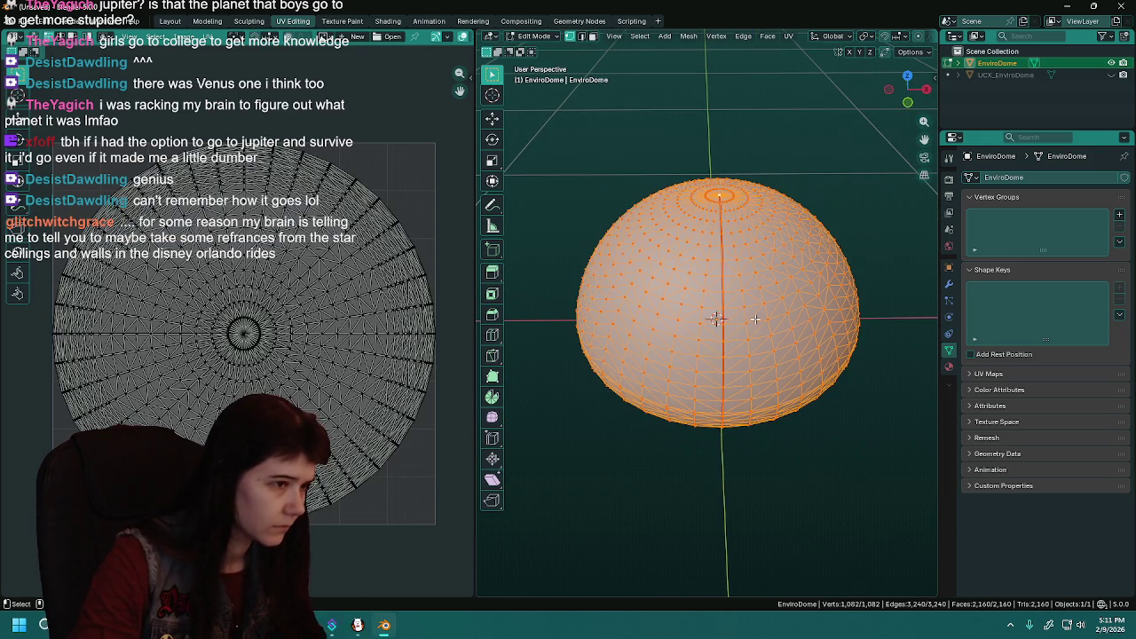
key(u)
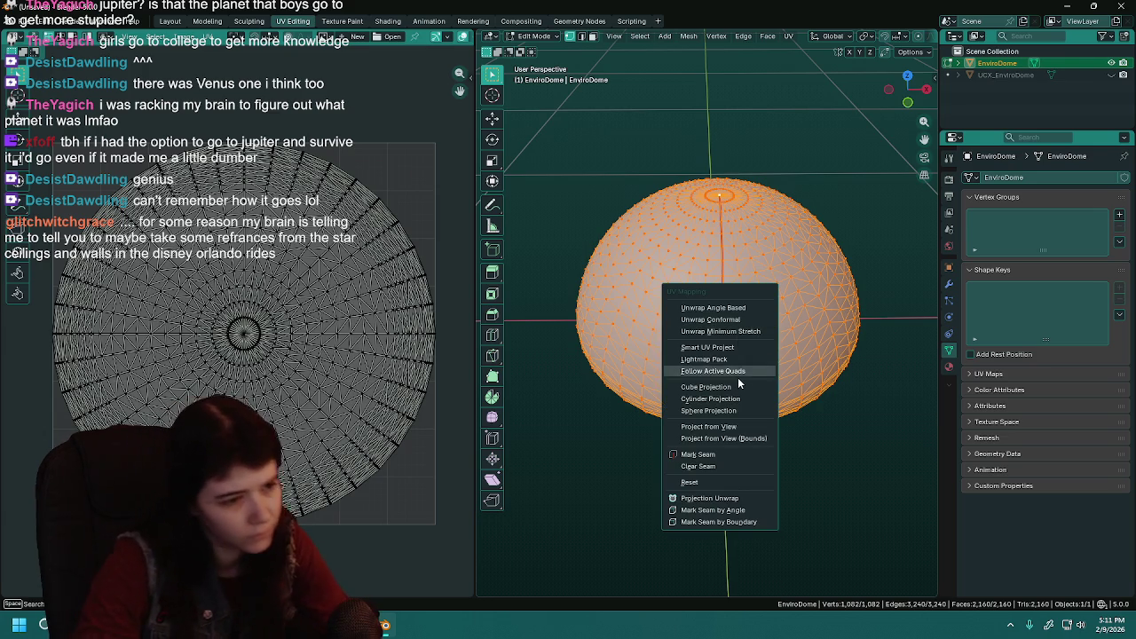
click(740, 386)
key(ctrl+z)
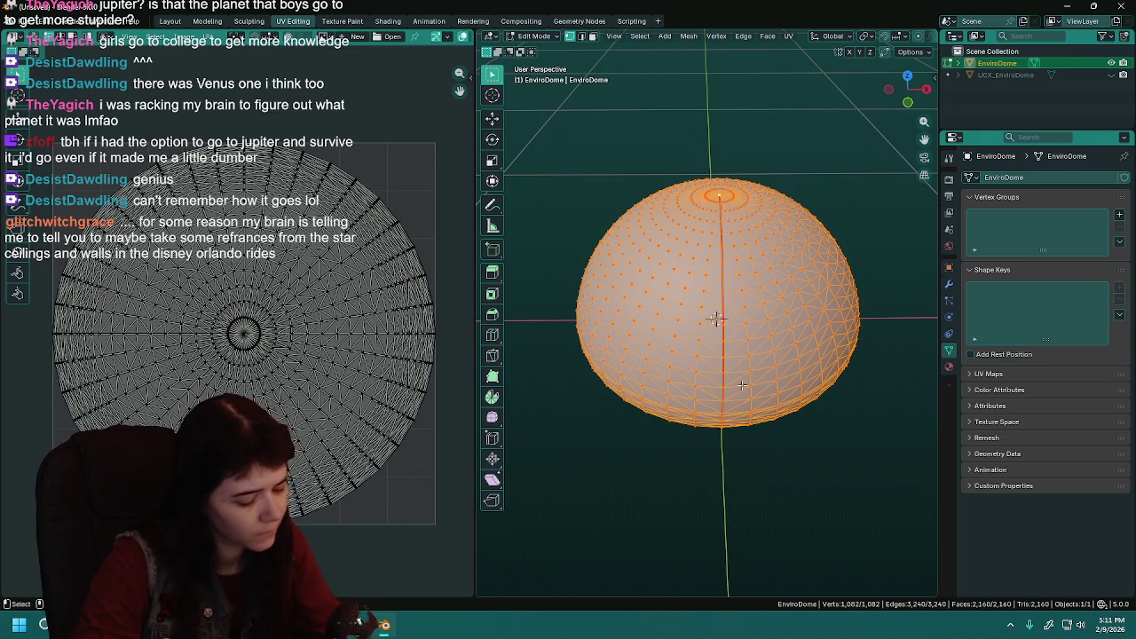
key(u)
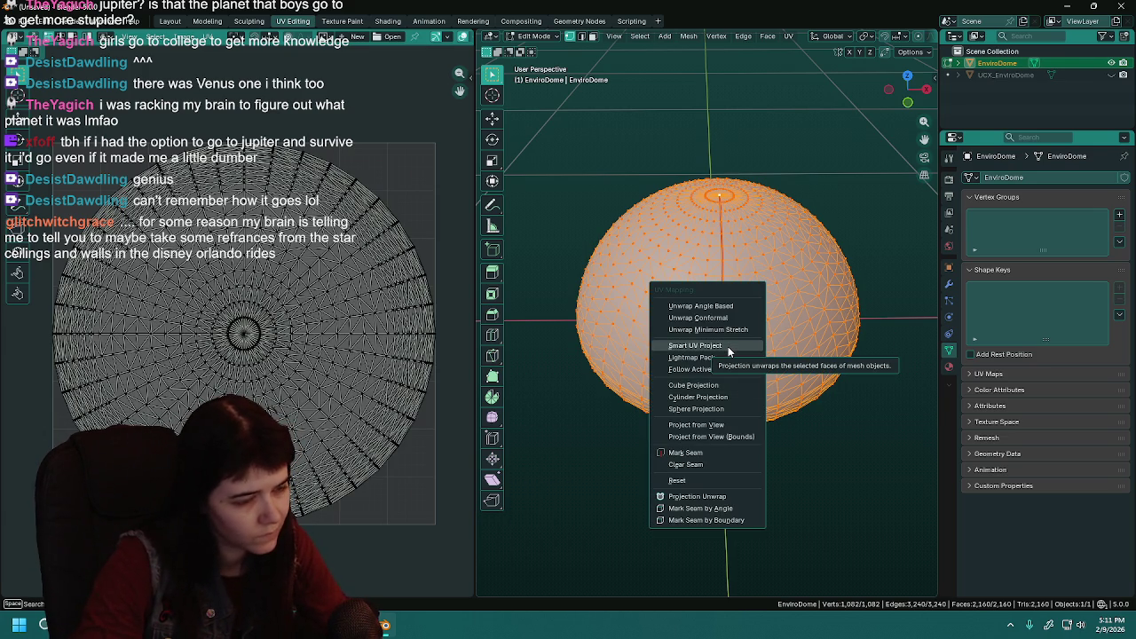
click(735, 305)
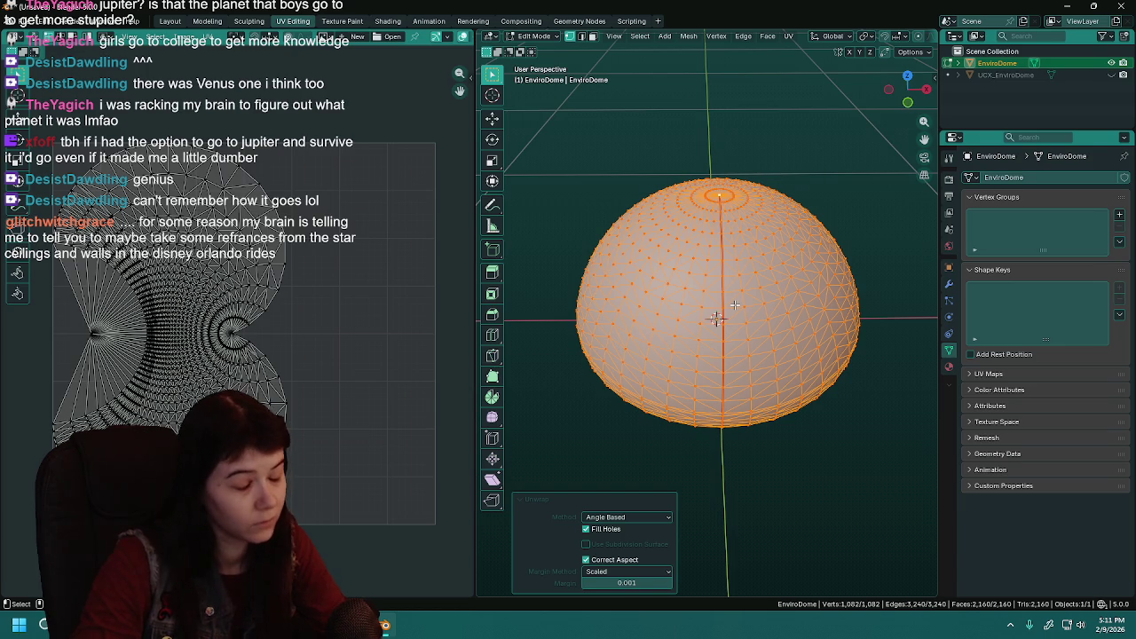
key(ctrl+z)
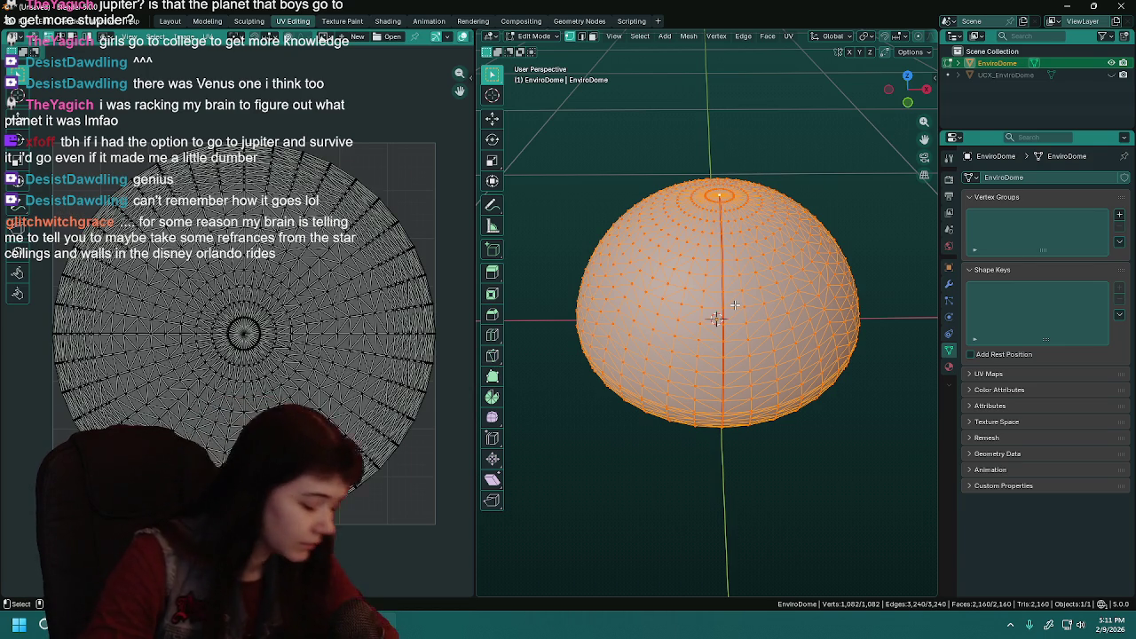
key(u)
click(735, 316)
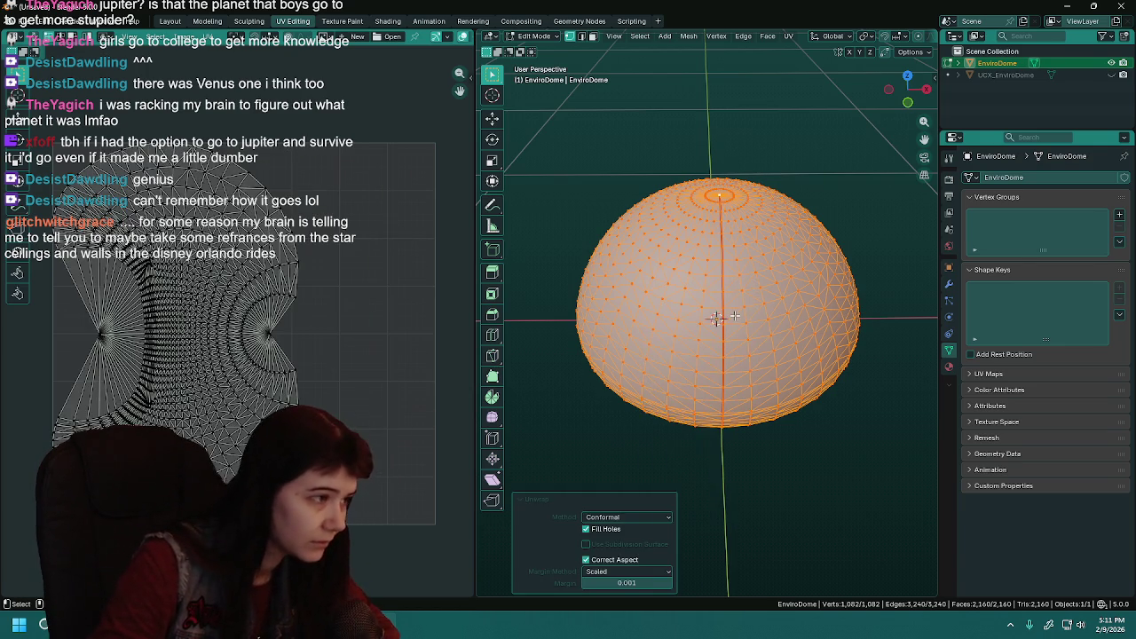
key(ctrl+z)
key(u)
click(710, 328)
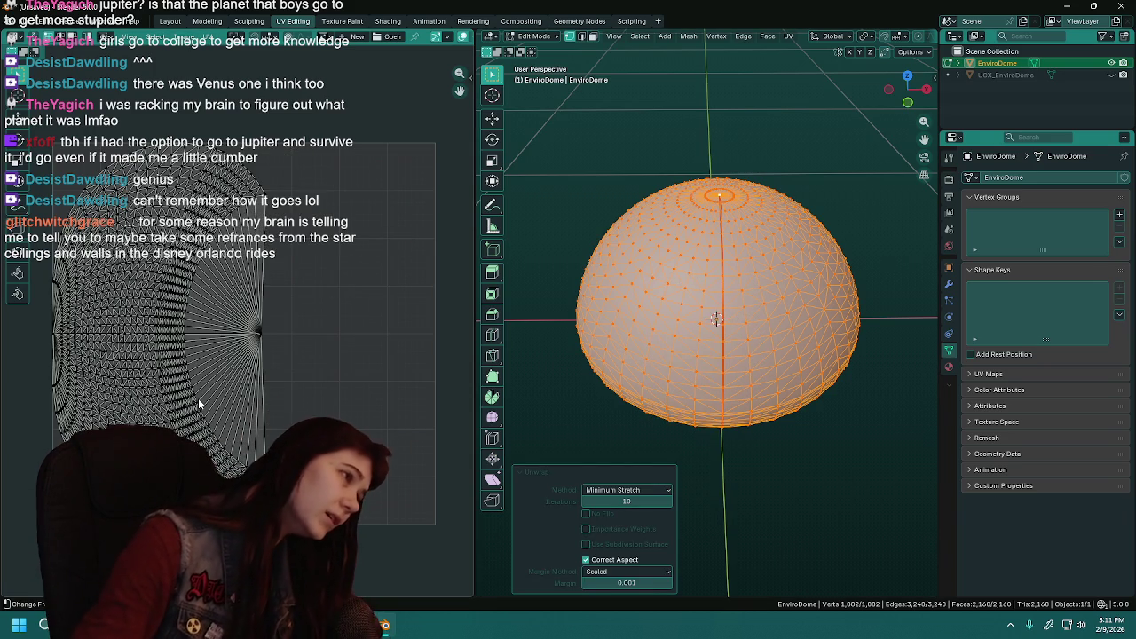
key(ctrl+z)
Test Sphere Projection, Project From View and another projection unwrap, undoing each one.
key(u)
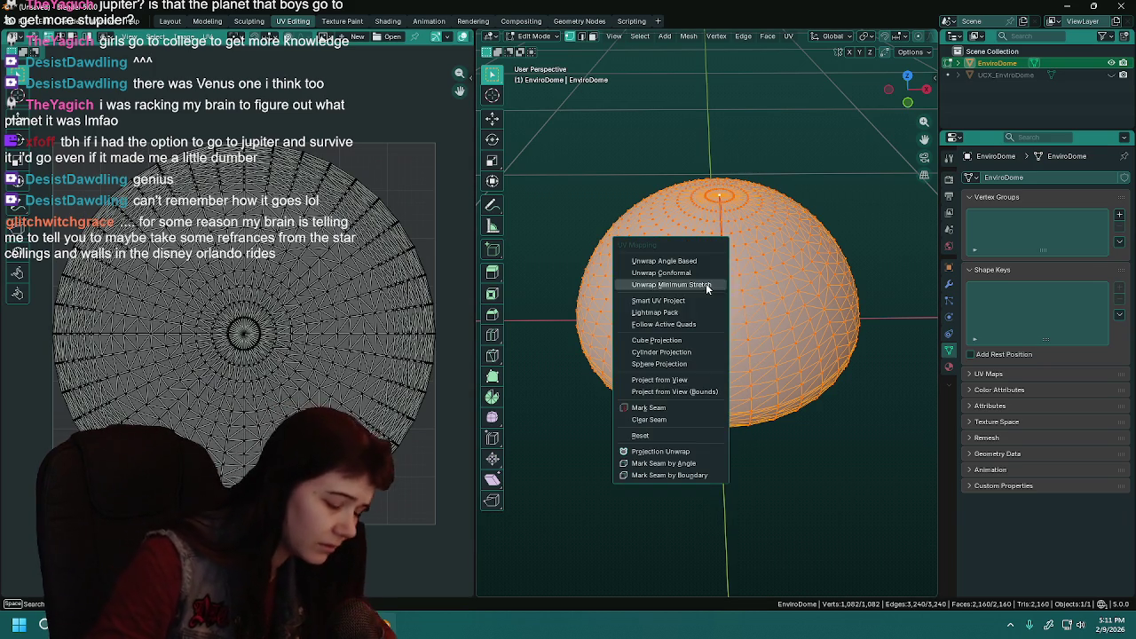
click(692, 358)
key(ctrl+z)
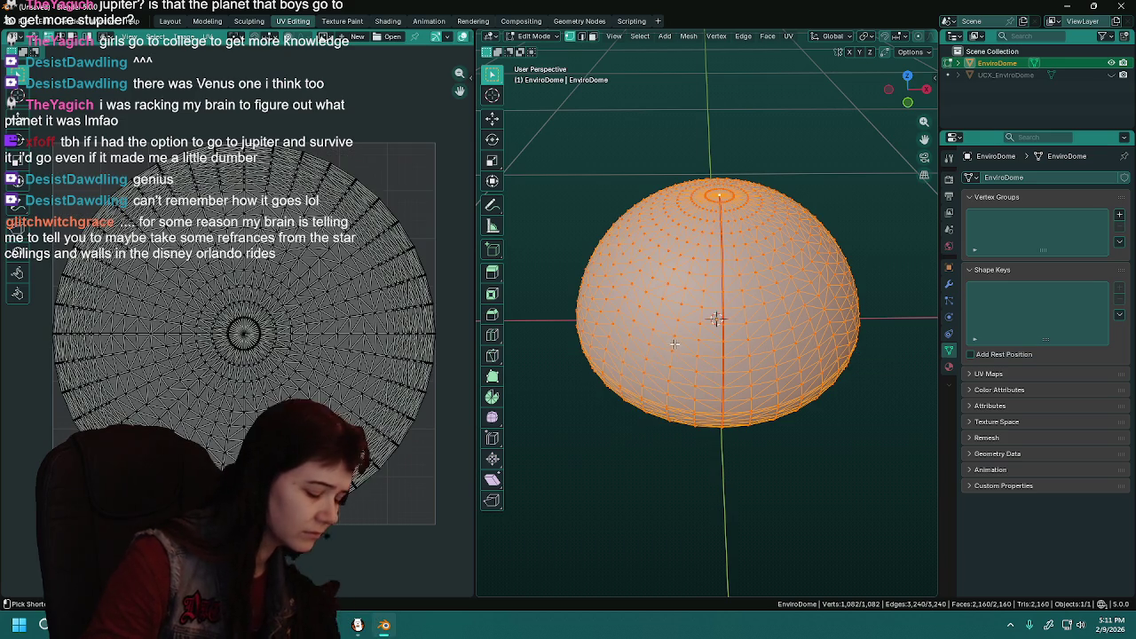
key(u)
click(666, 354)
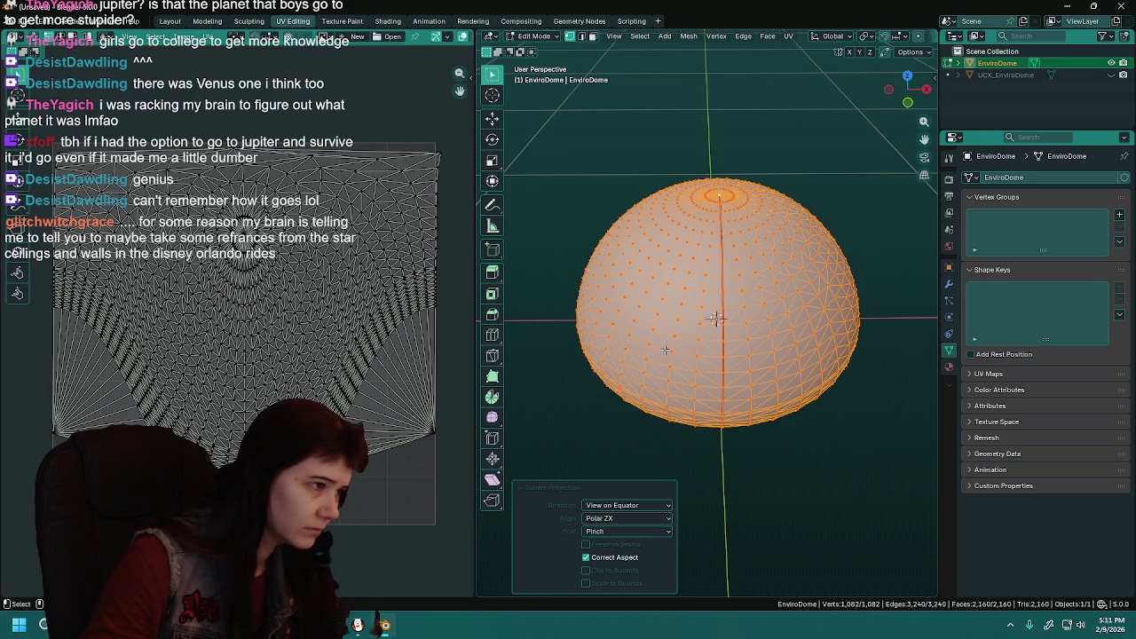
key(ctrl+z)
key(u)
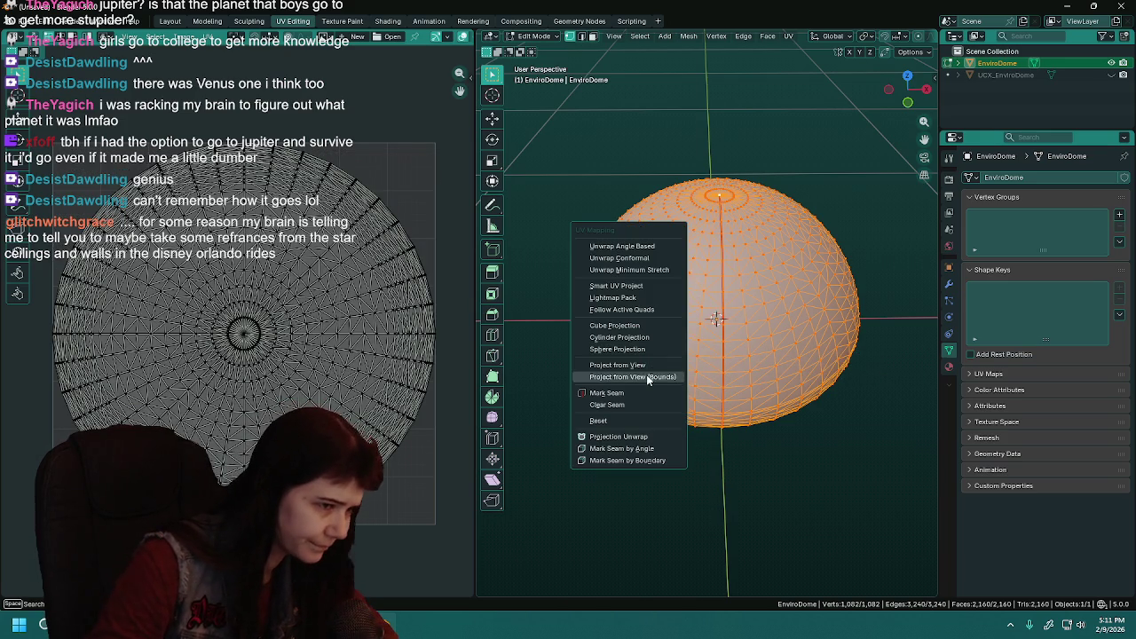
click(652, 365)
key(ctrl+z)
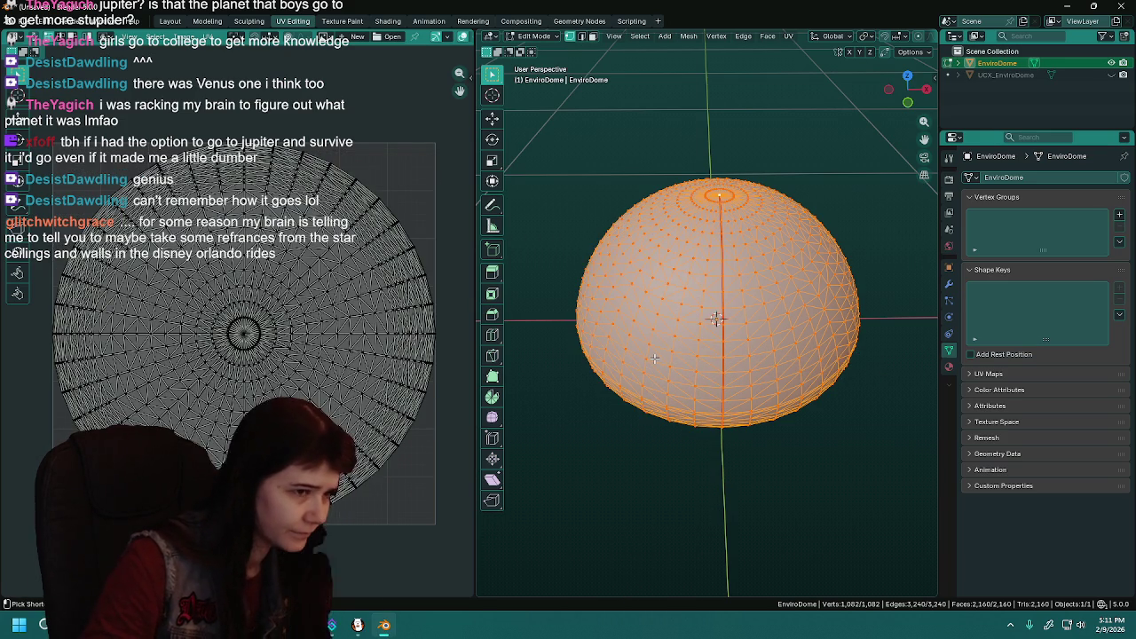
key(u)
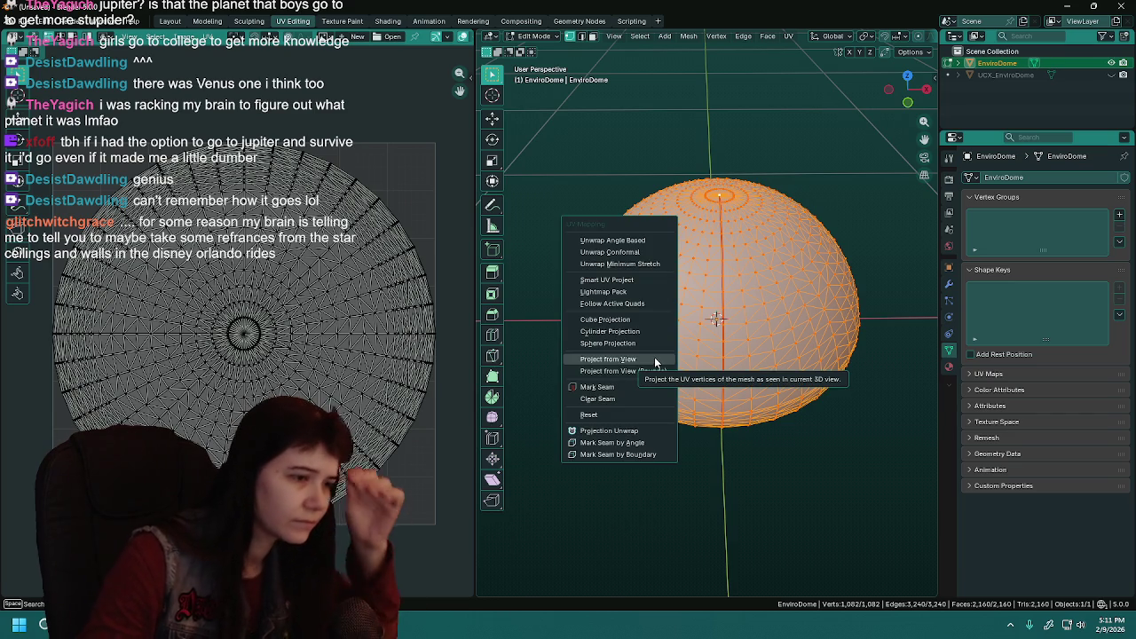
click(648, 430)
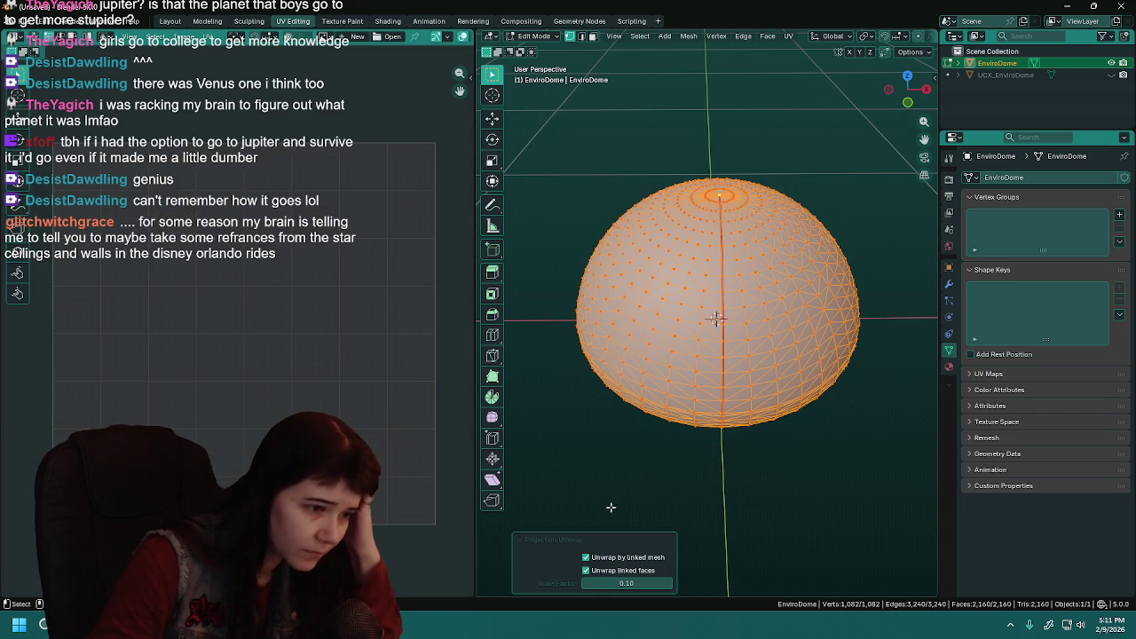
key(a)
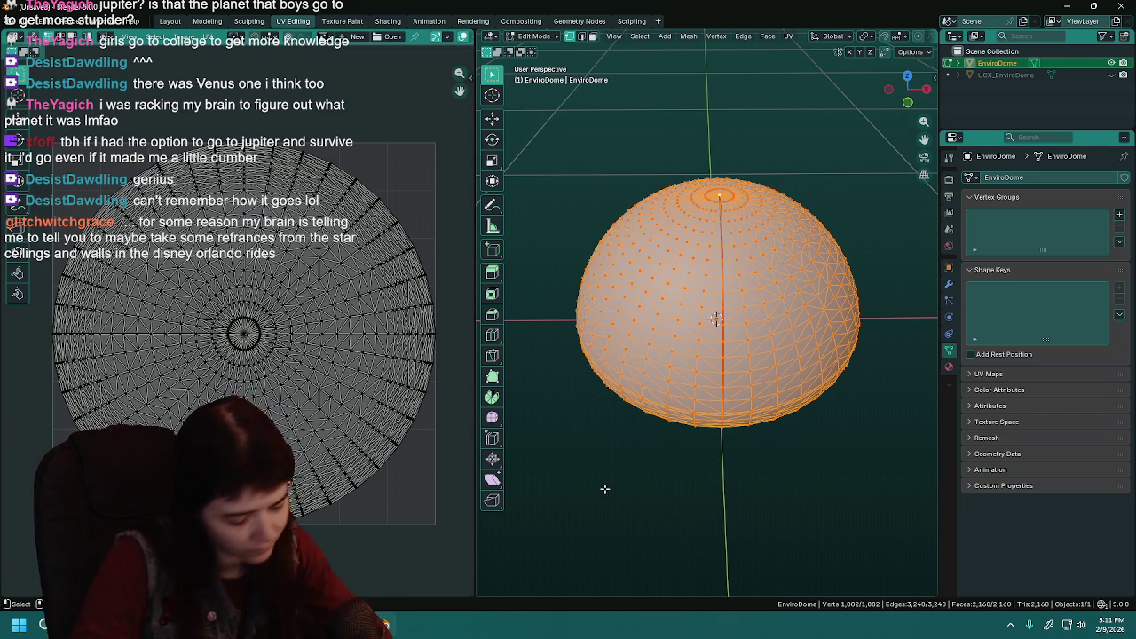
Unwrap the dome with Minimum Stretch and rotate the whole UV island about -90° upright.
key(u)
click(583, 324)
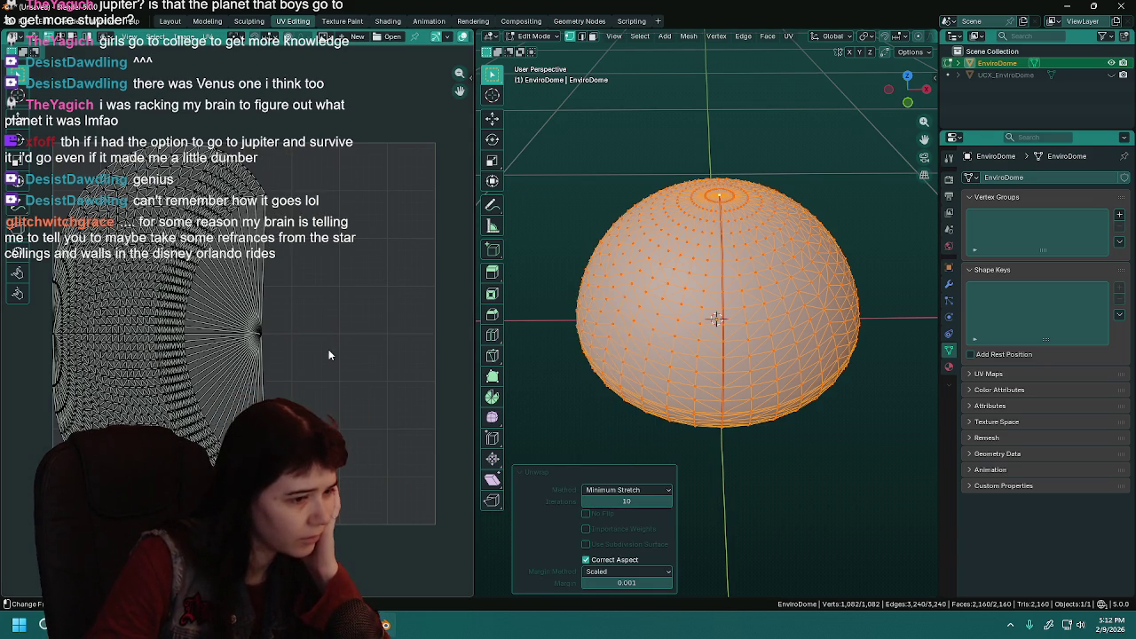
key(a)
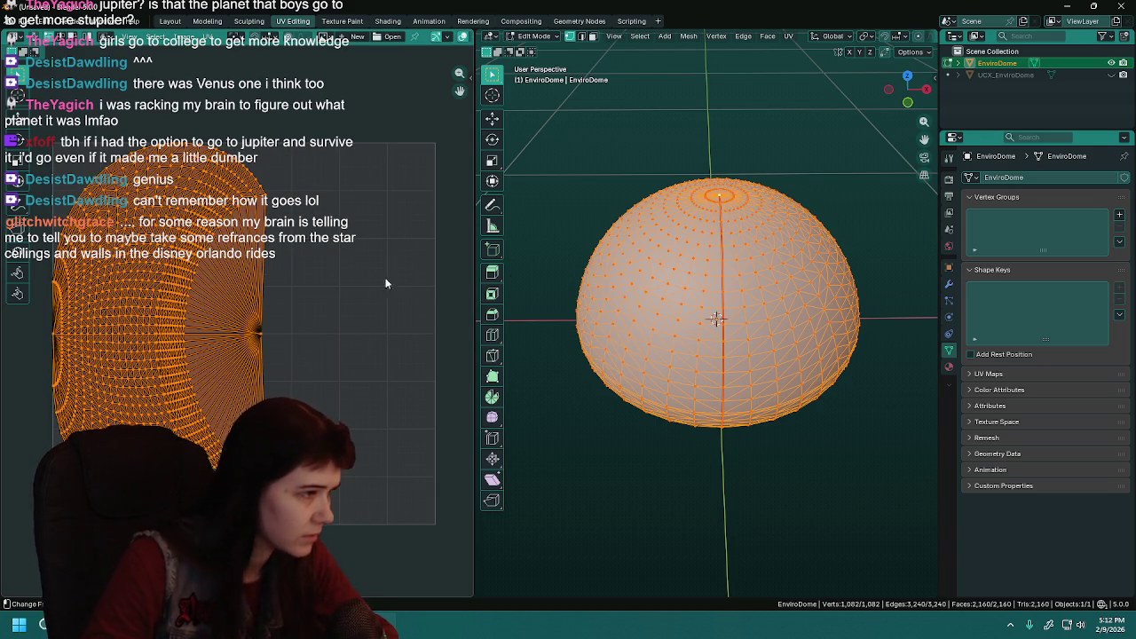
key(r)
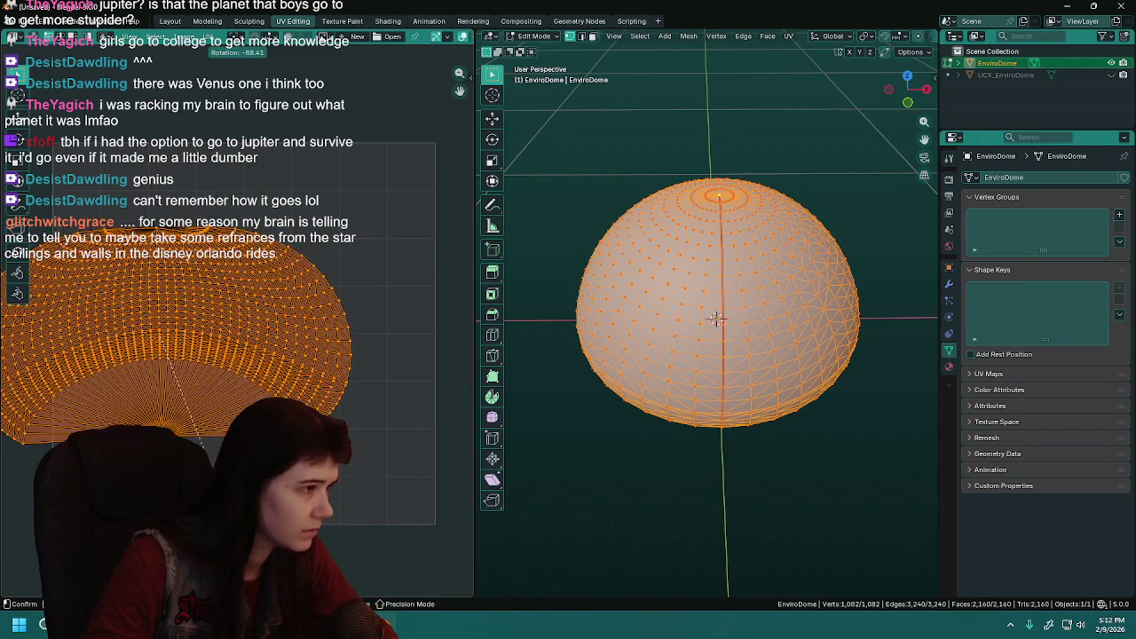
key(Return)
Clear the UV selection, adjust the dome's edge selection, and bring up the file dialog.
key(alt+a)
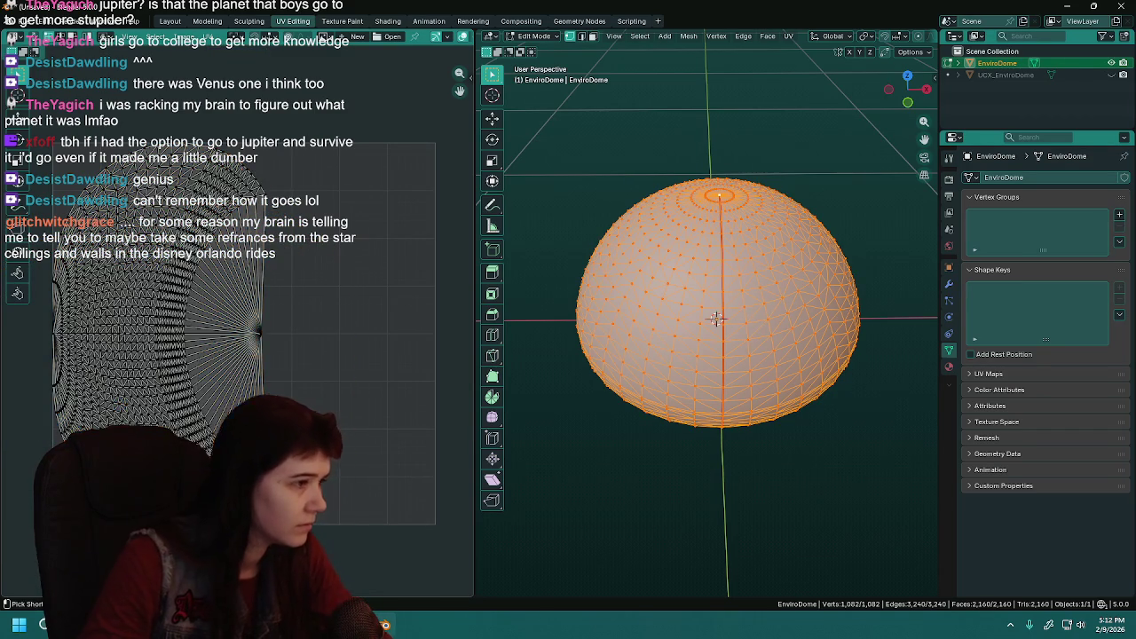
key(ctrl+z)
key(ctrl+z)
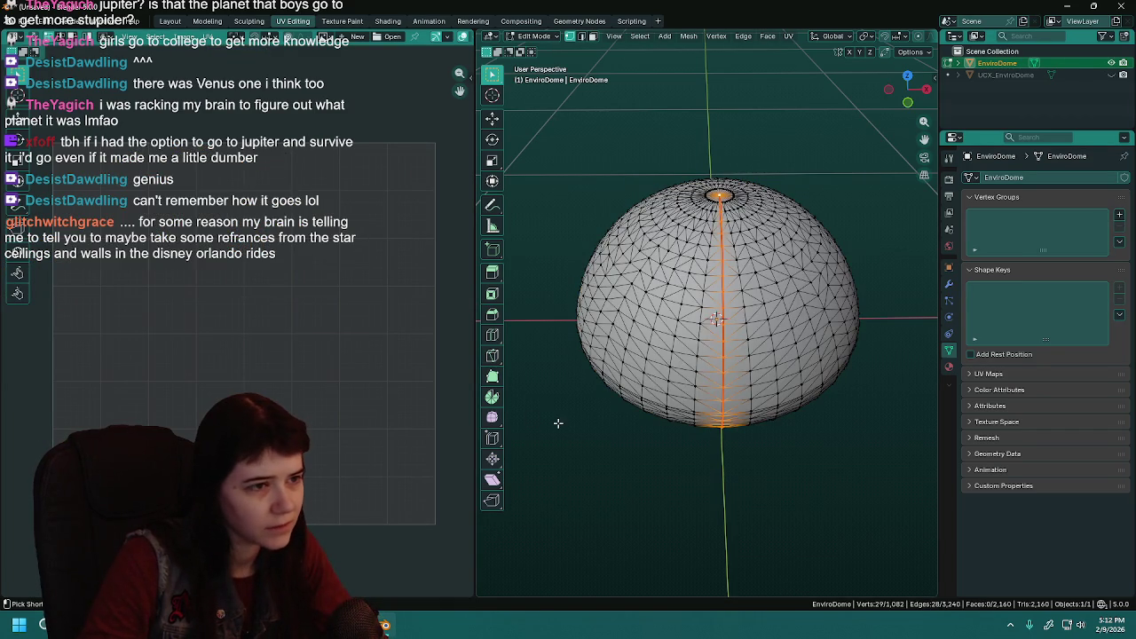
ctrl+click(710, 411)
key(ctrl+o)
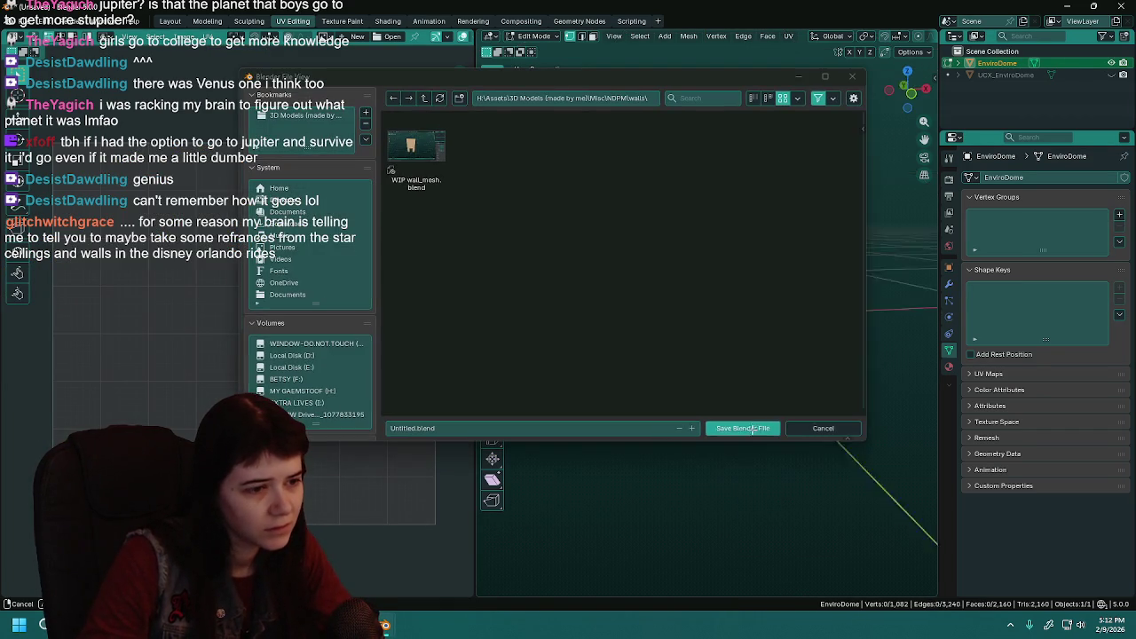
Cancel the file dialog and return the dome to Object Mode.
click(821, 426)
key(Tab)
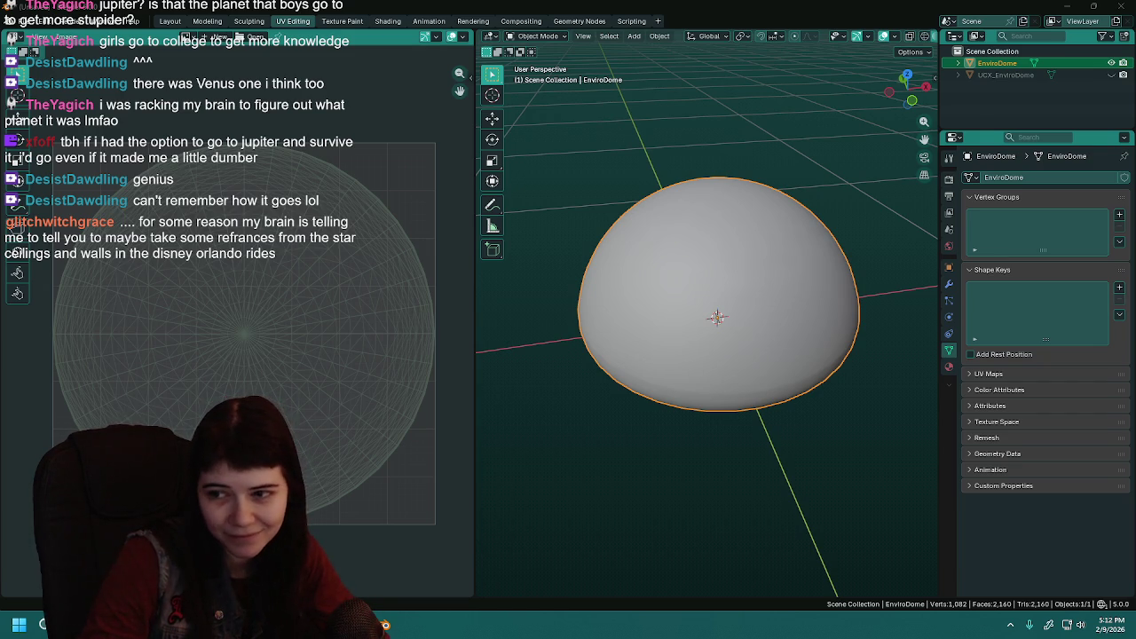
Orbit around the dome, then switch over to Unreal Engine's texture editor.
drag(783, 378, 754, 390)
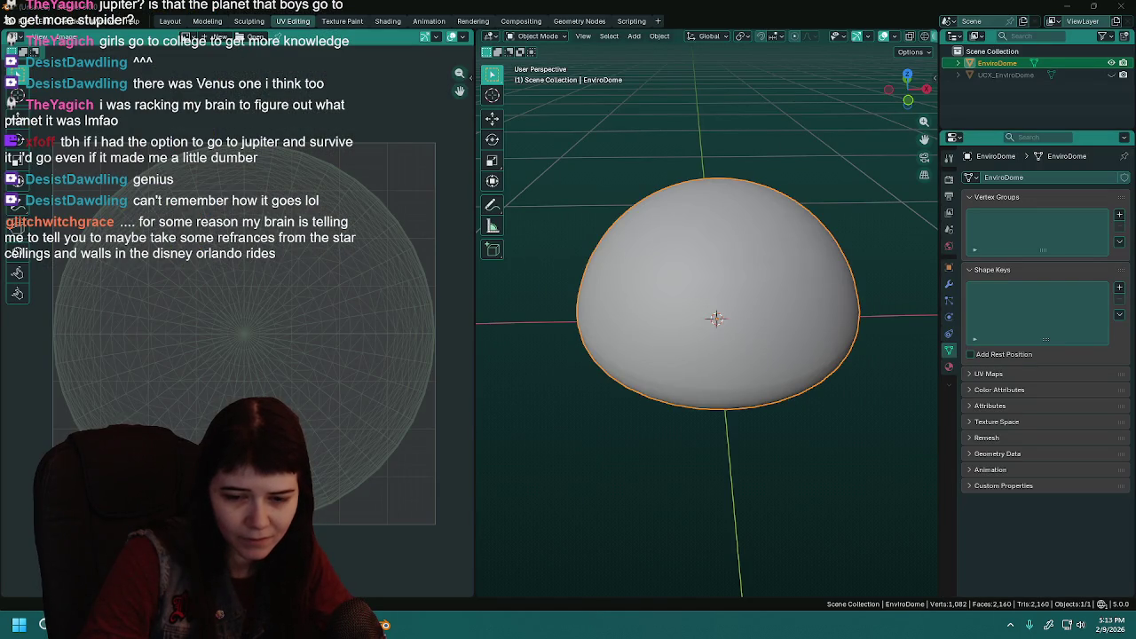
key(alt+Tab)
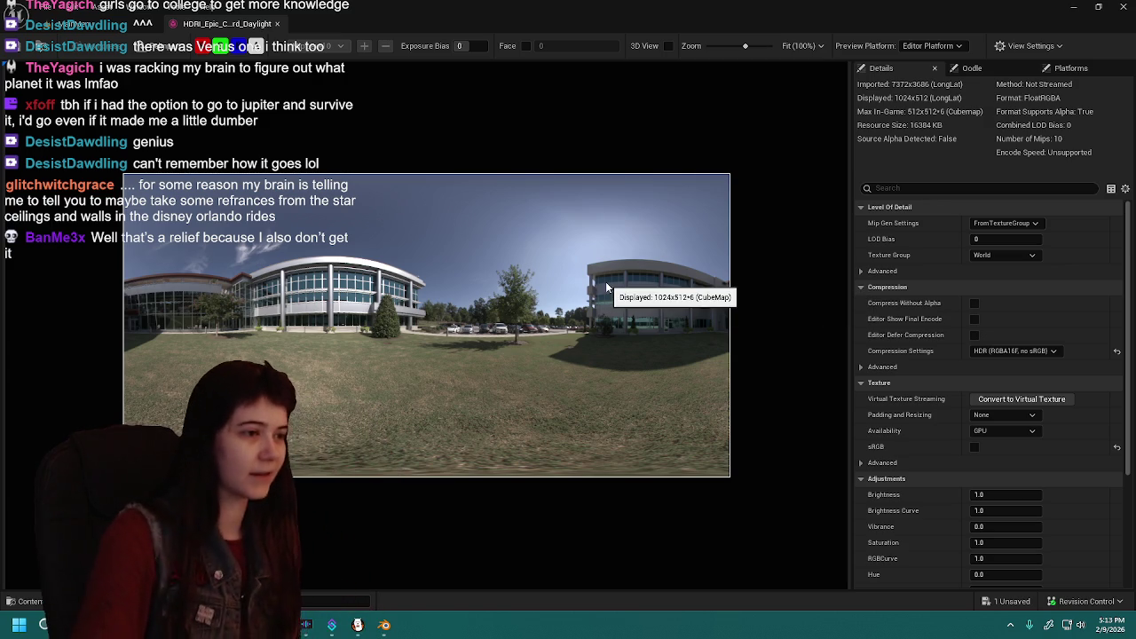
key(alt+Tab)
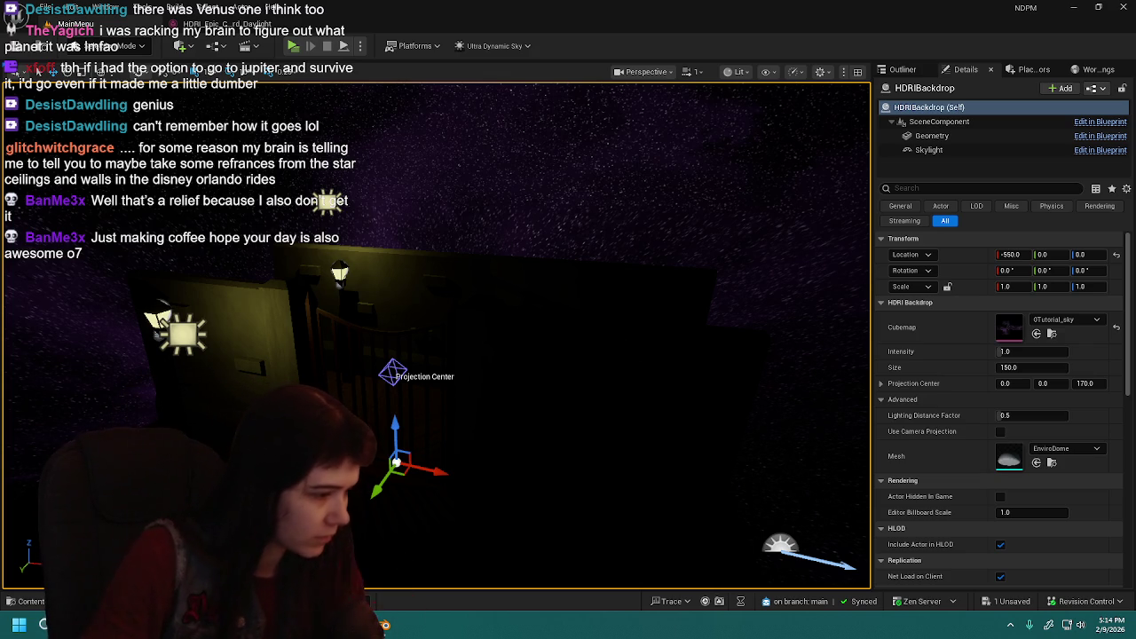
click(385, 625)
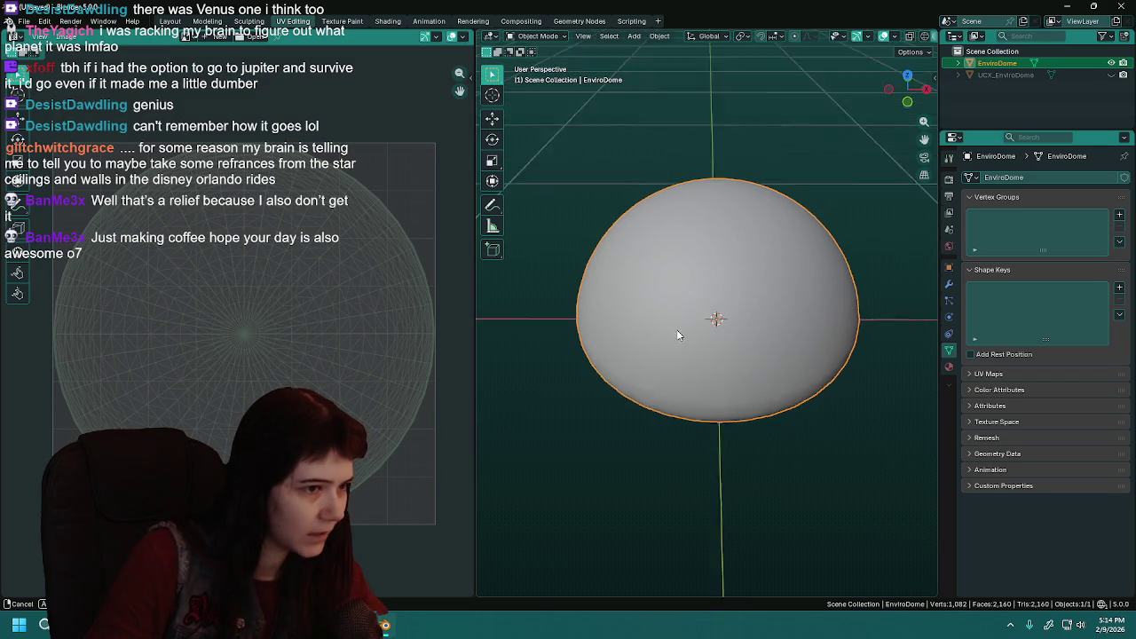
mouse_move(677, 342)
mouse_down()
mouse_move(675, 324)
mouse_move(715, 290)
mouse_up()
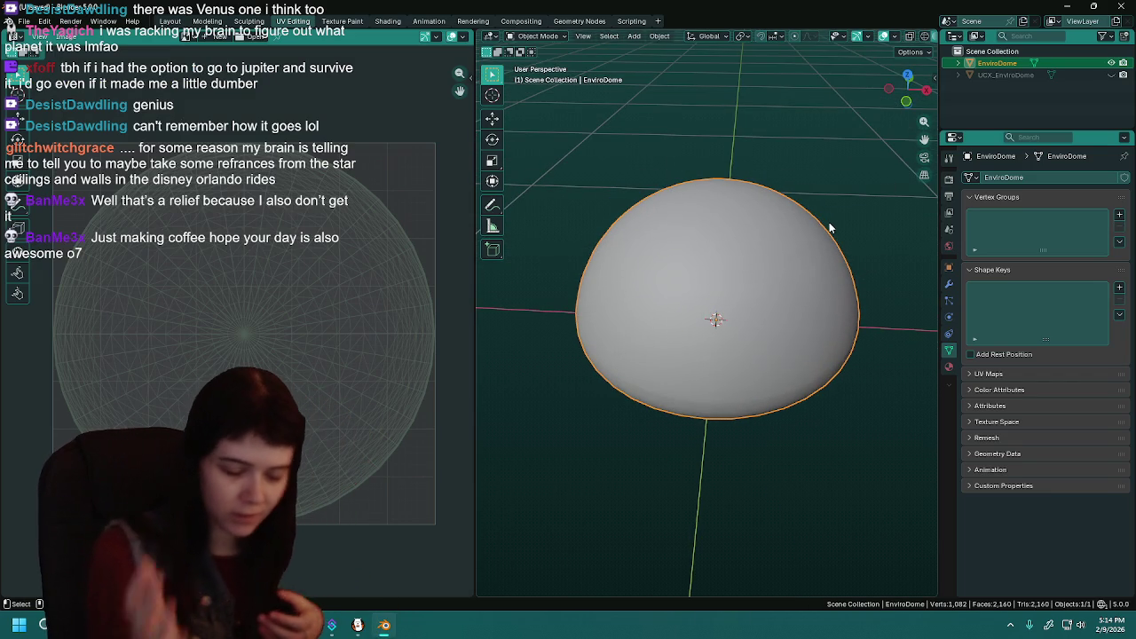
click(358, 624)
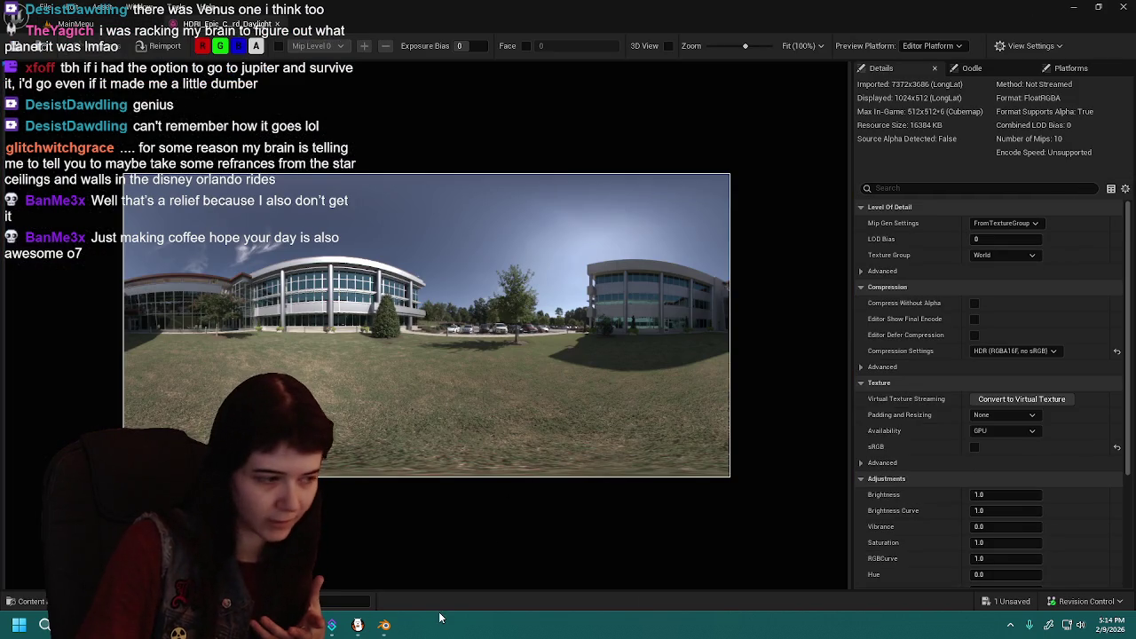
click(384, 624)
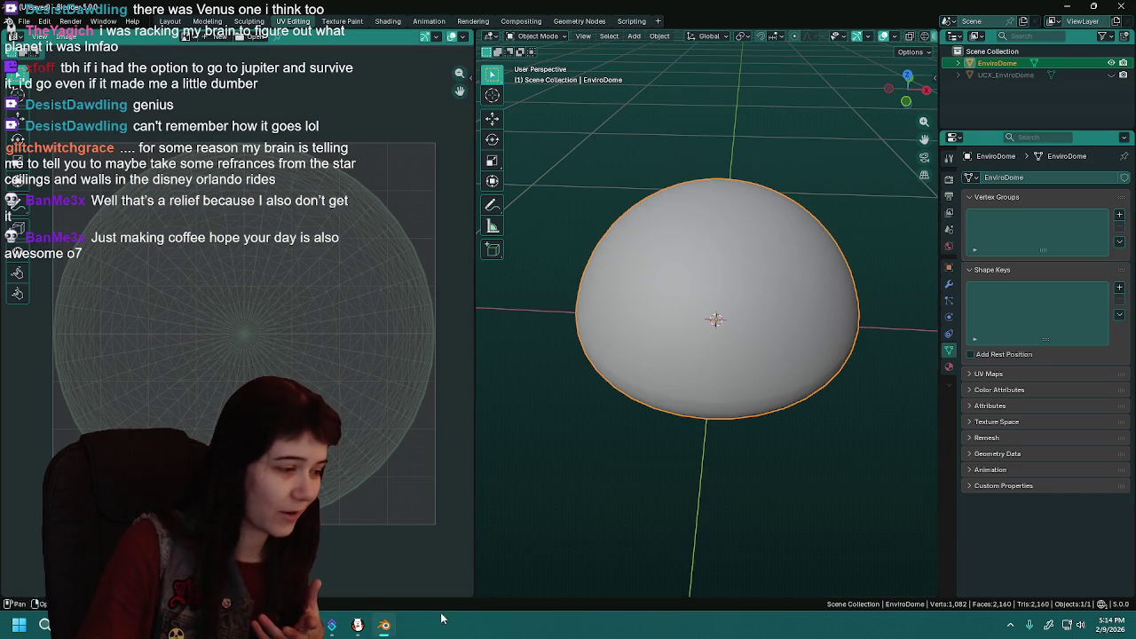
key(alt+Tab)
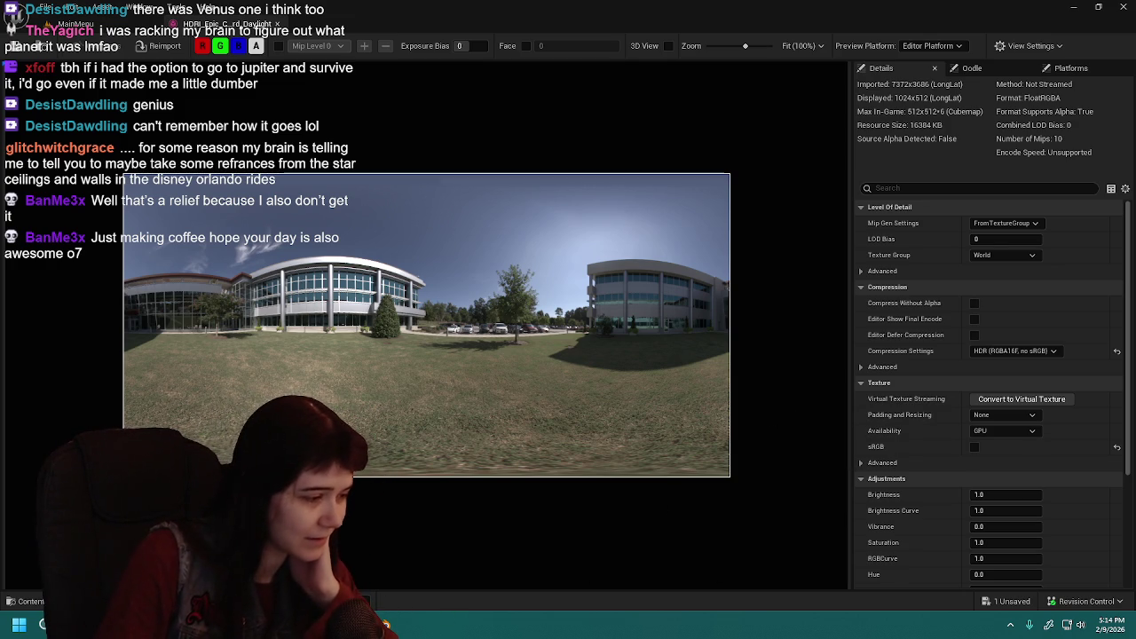
Bring Blender back to the front and orbit in closer to view the dome side-on.
click(386, 624)
mouse_move(787, 389)
mouse_down()
mouse_move(747, 381)
mouse_move(720, 346)
mouse_up()
scroll(742, 379, up, 2)
scroll(730, 349, up, 2)
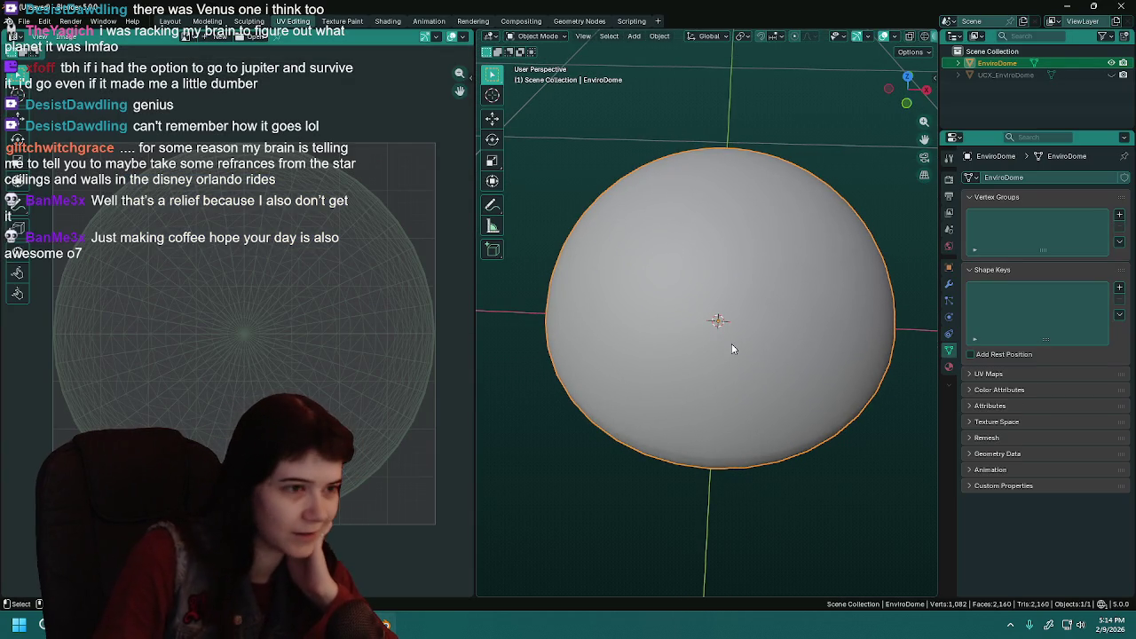
mouse_move(731, 343)
mouse_down()
mouse_move(741, 339)
mouse_move(724, 334)
mouse_up()
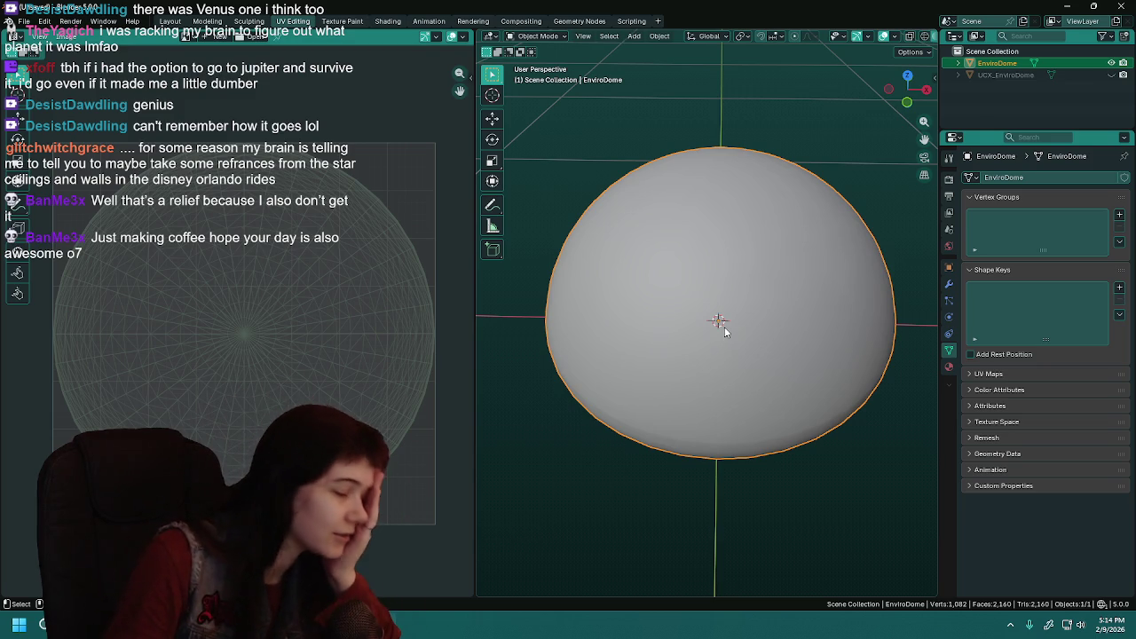
mouse_move(545, 325)
mouse_down()
mouse_move(686, 288)
mouse_move(687, 229)
mouse_move(693, 303)
mouse_move(689, 280)
mouse_up()
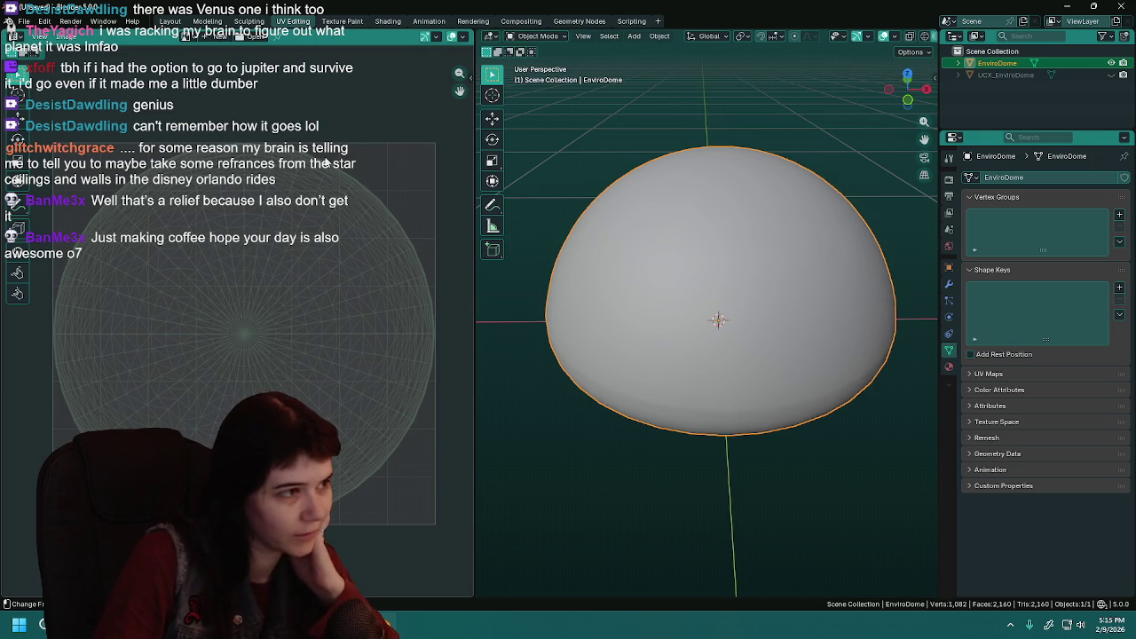
Look at the dome from below and above, then quit Blender discarding unsaved changes.
scroll(350, 248, up, 3)
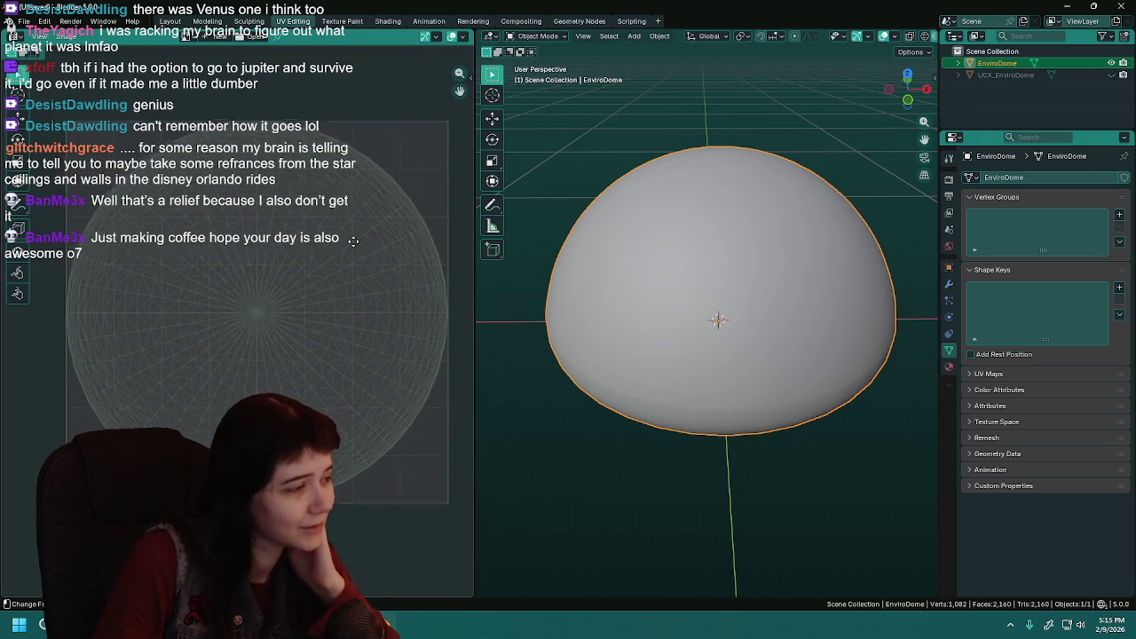
scroll(346, 234, up, 1)
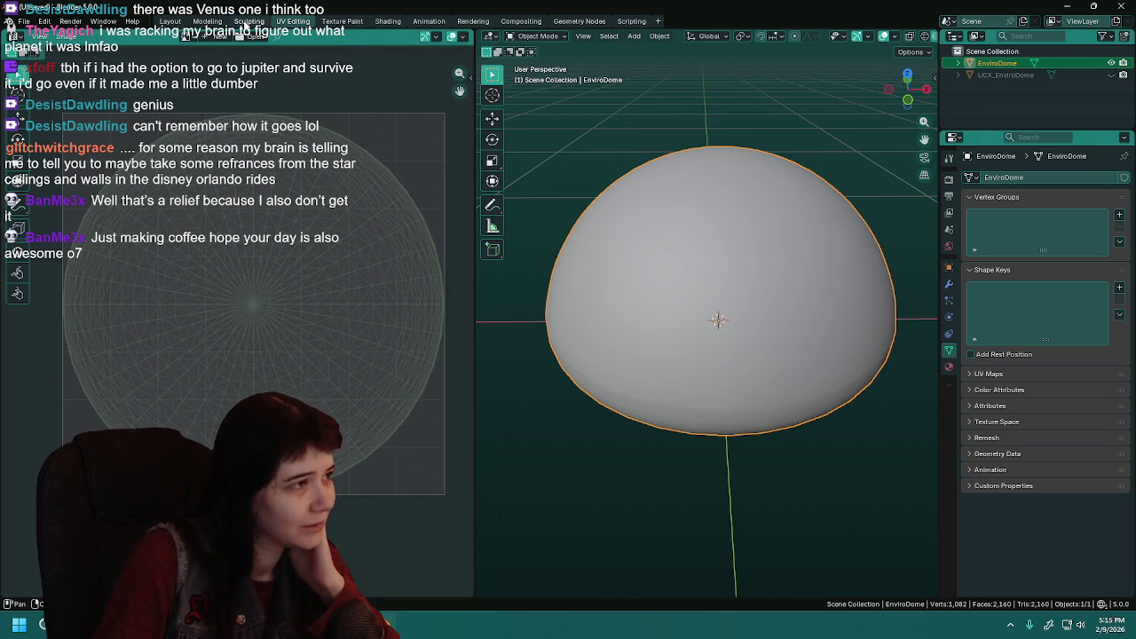
mouse_move(654, 278)
mouse_down()
mouse_move(634, 324)
mouse_move(646, 197)
mouse_up()
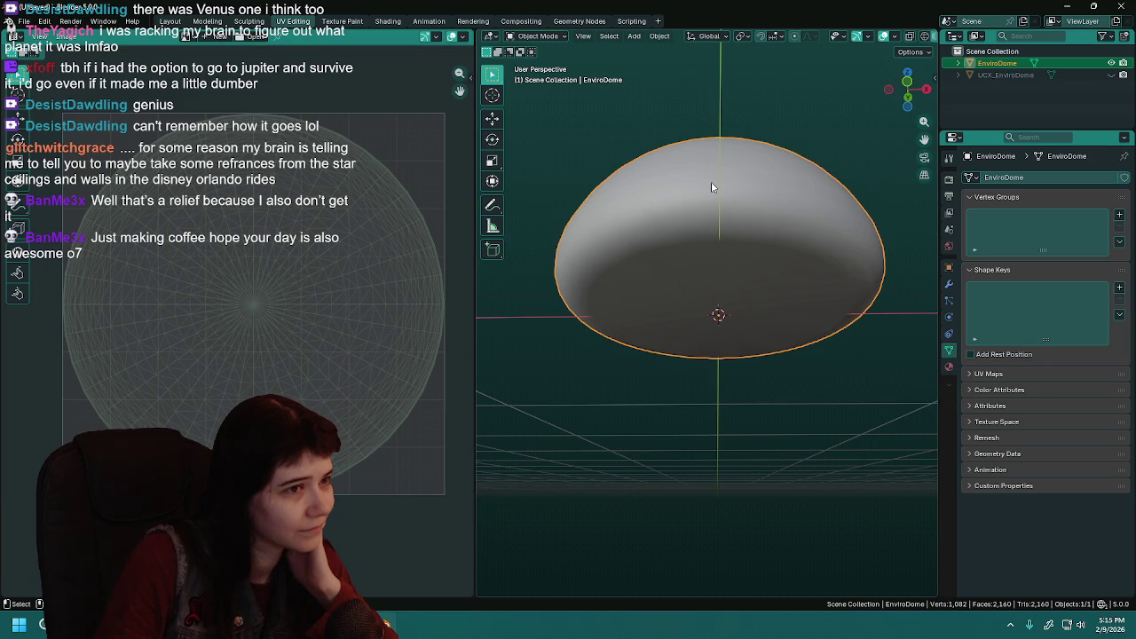
drag(883, 190, 865, 287)
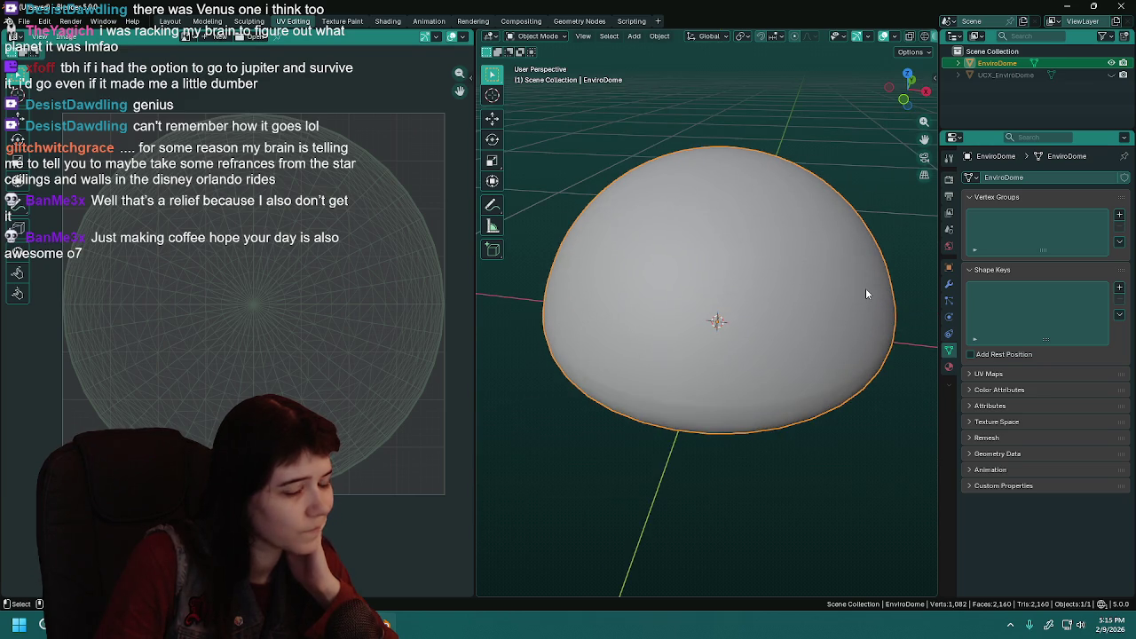
key(ctrl+q)
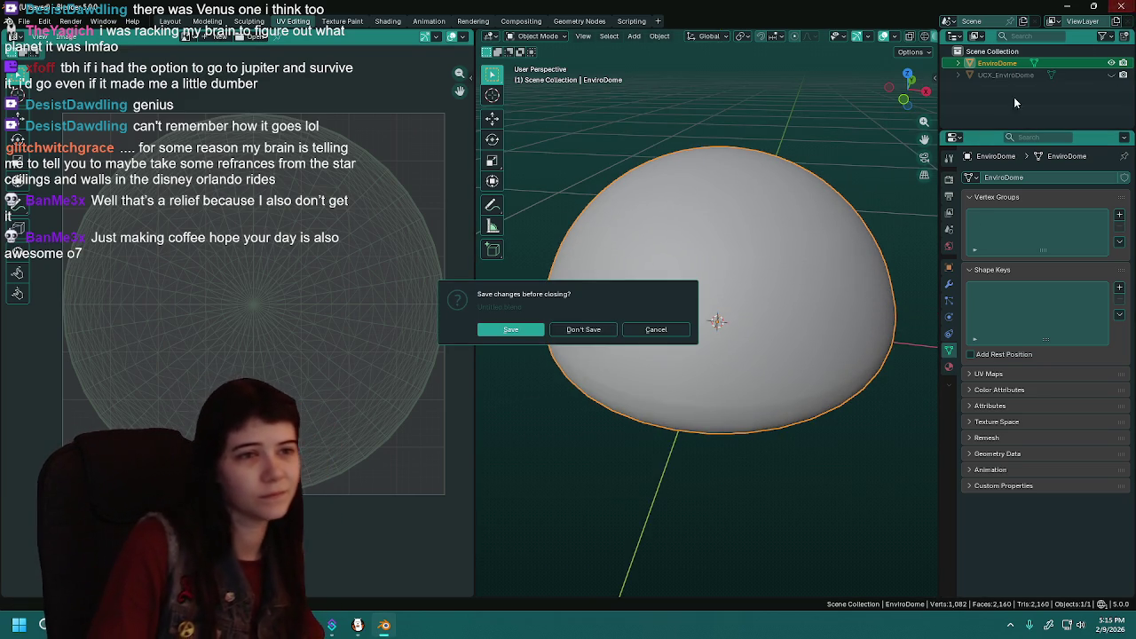
click(574, 332)
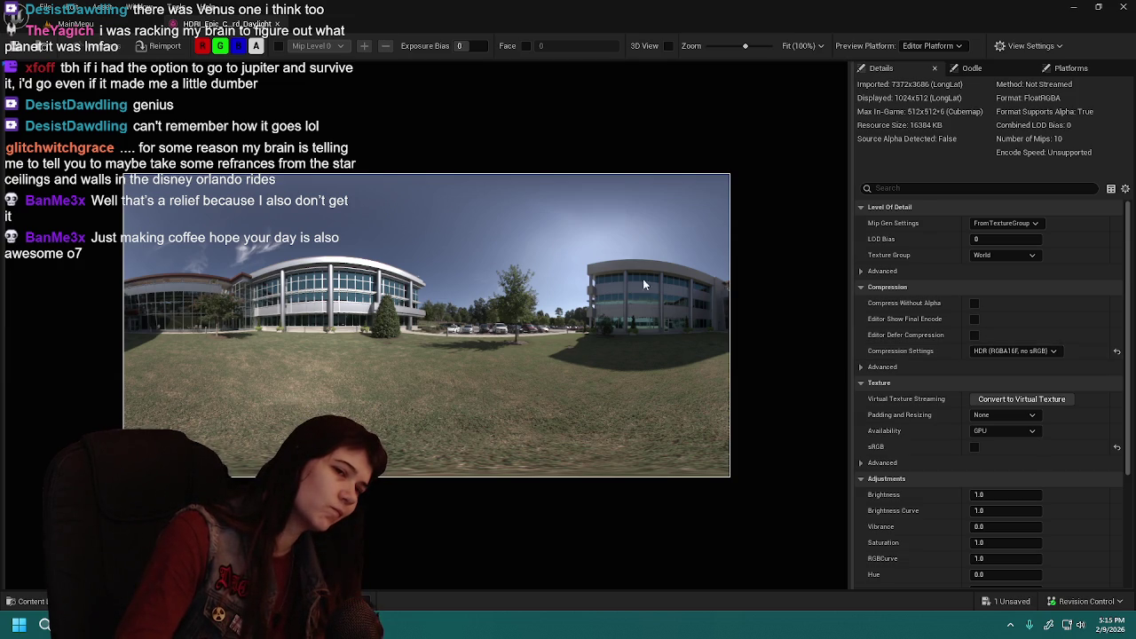
Scroll through the daylight HDRI texture's Details panel, then return to the MainMenu level.
click(93, 28)
click(182, 24)
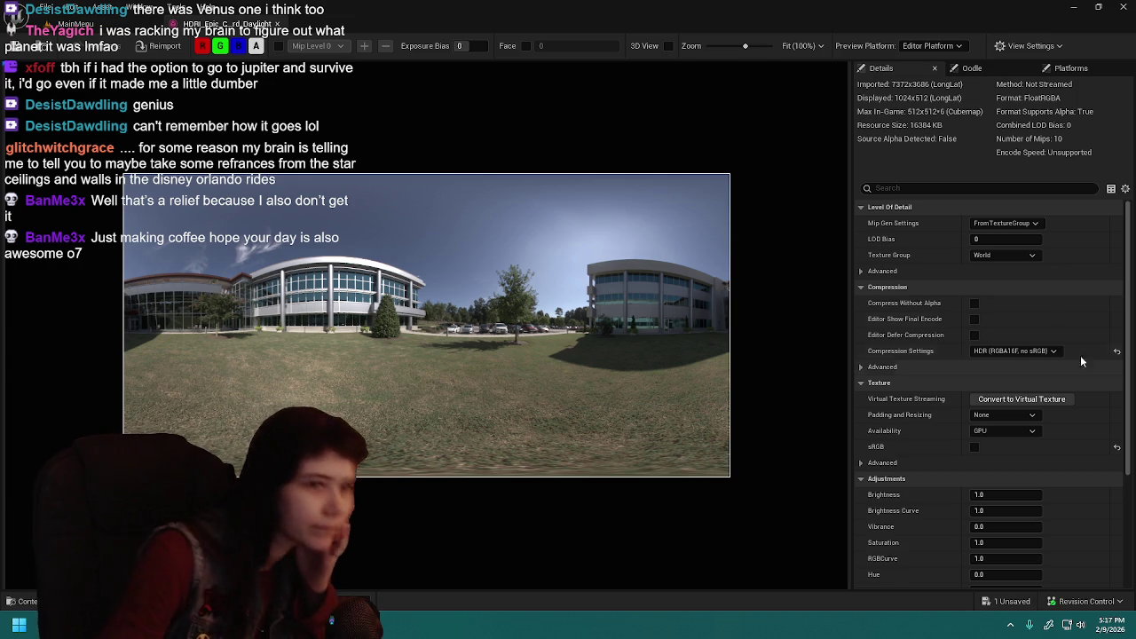
scroll(941, 299, down, 1)
scroll(942, 302, down, 6)
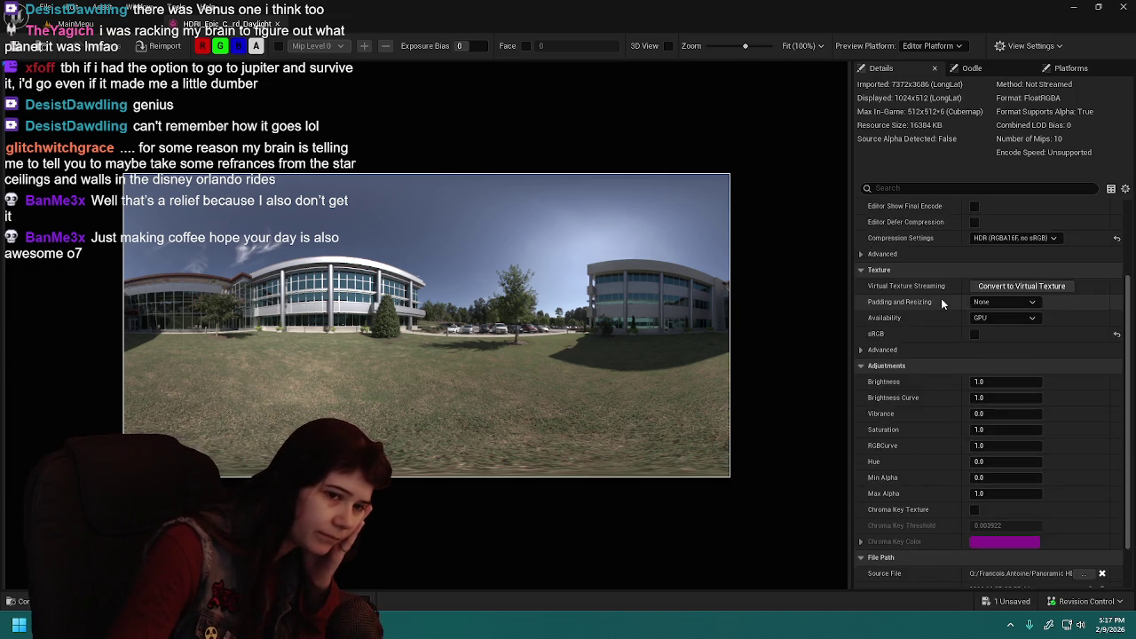
scroll(967, 435, up, 7)
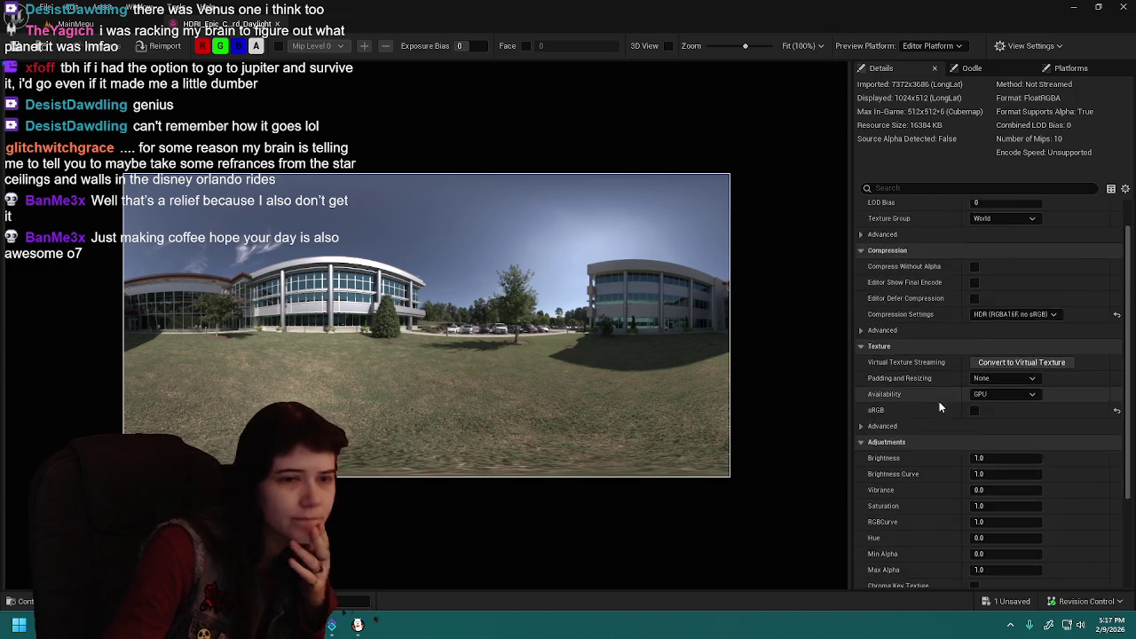
click(103, 27)
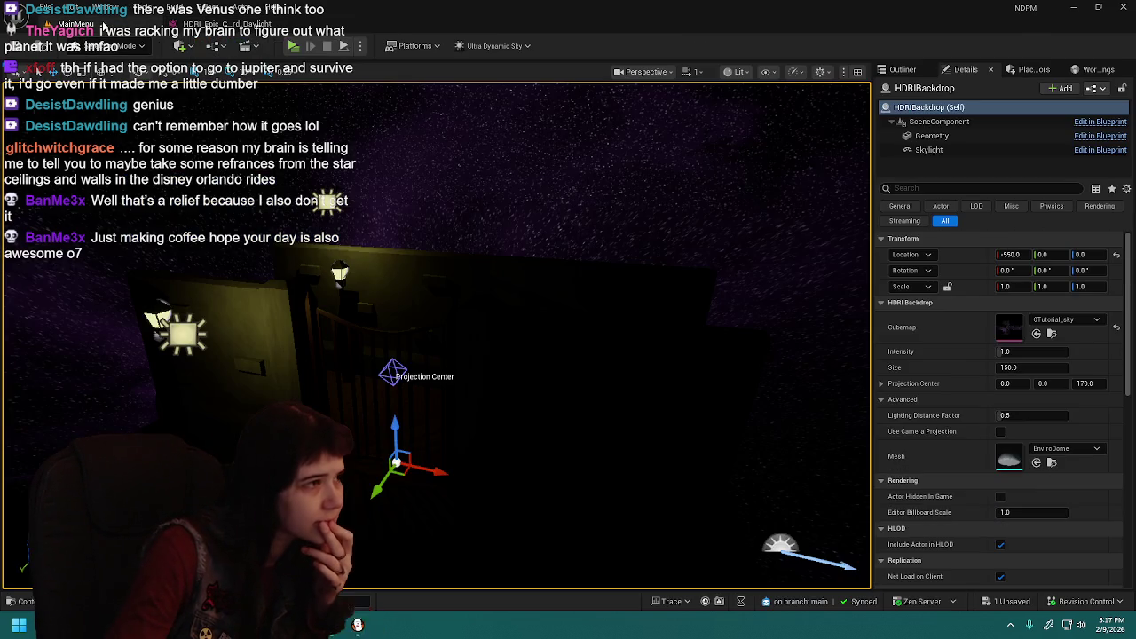
Turn the view across the starry nebula sky and deselect HDRIBackdrop in the Outliner.
mouse_move(444, 355)
mouse_down()
mouse_move(338, 337)
mouse_move(289, 346)
mouse_up()
drag(524, 289, 499, 298)
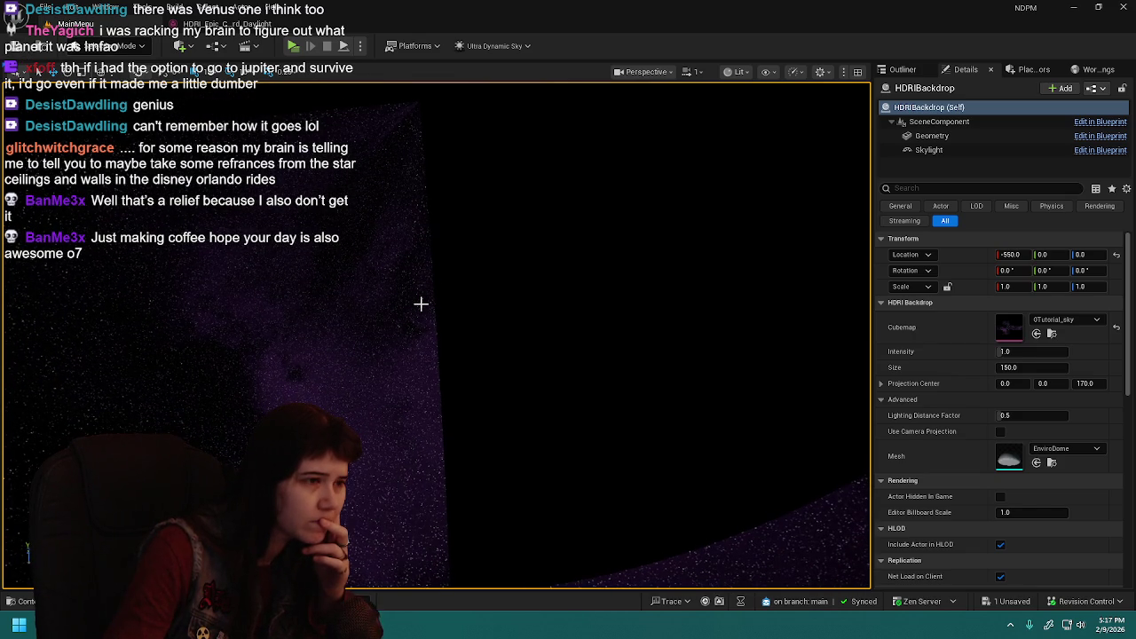
click(901, 70)
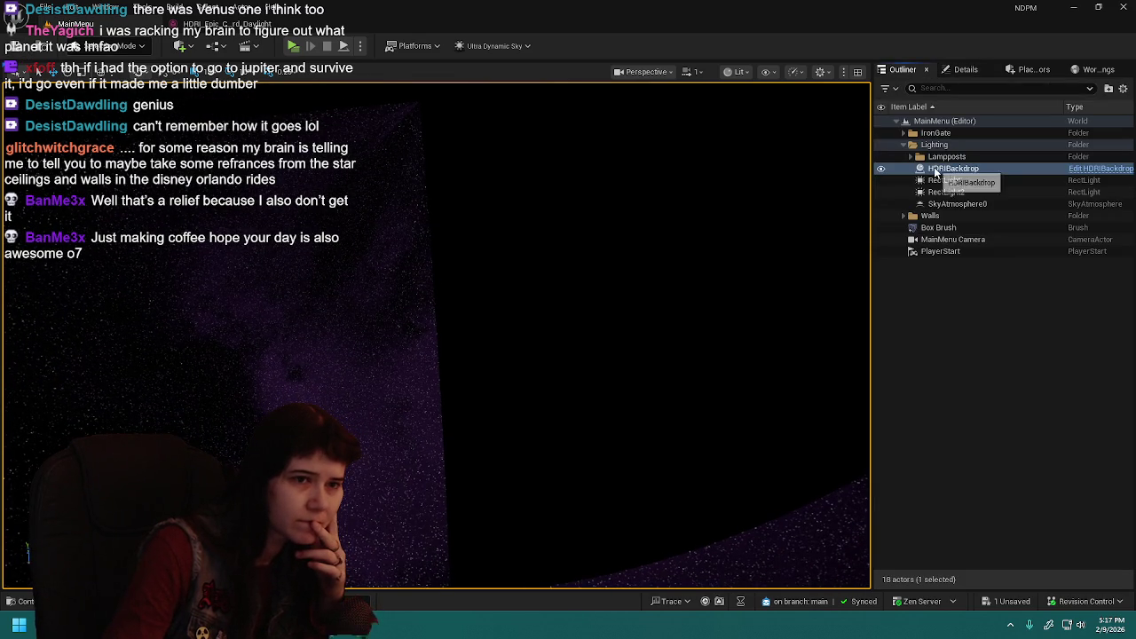
click(979, 386)
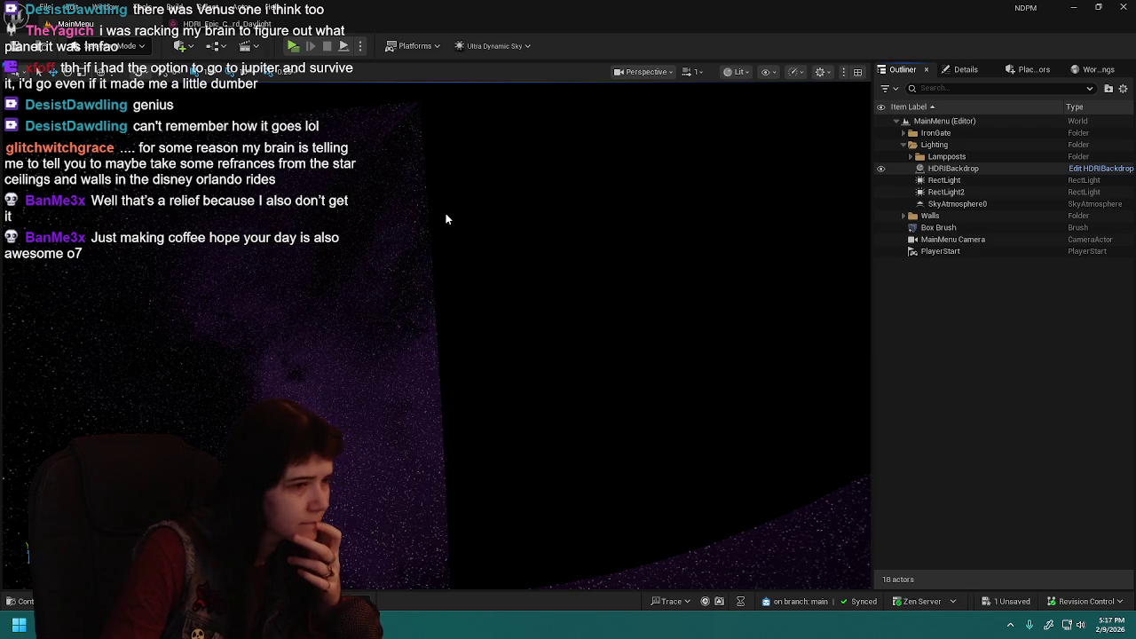
Preview the HDRIBackdrop Blueprint's sky dome in its Viewport tab.
scroll(528, 207, down, 7)
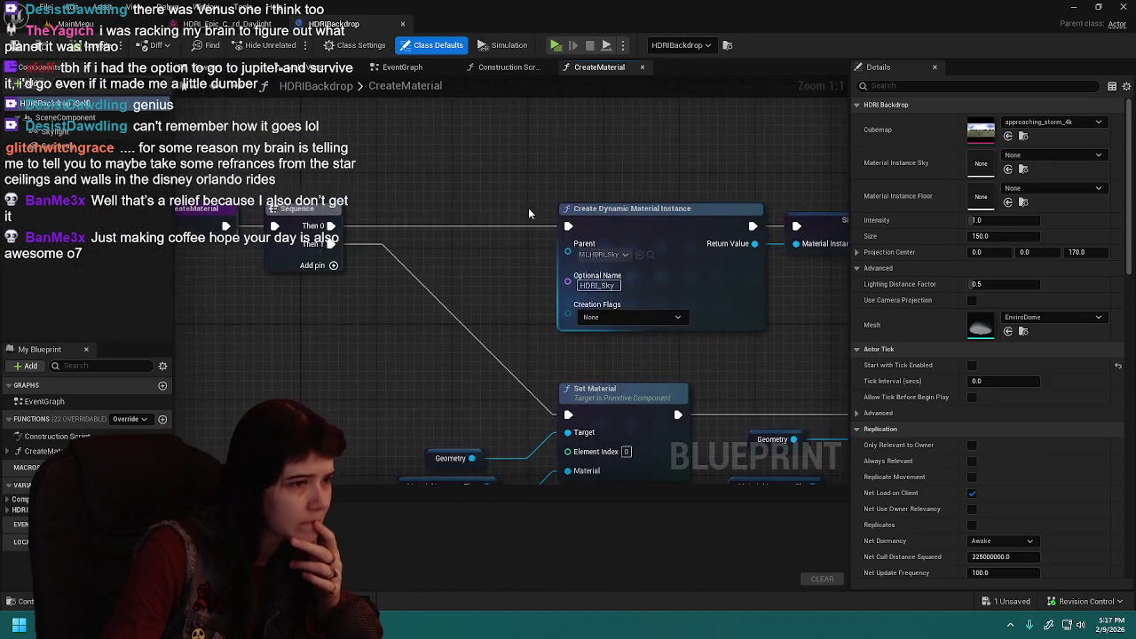
scroll(535, 212, up, 5)
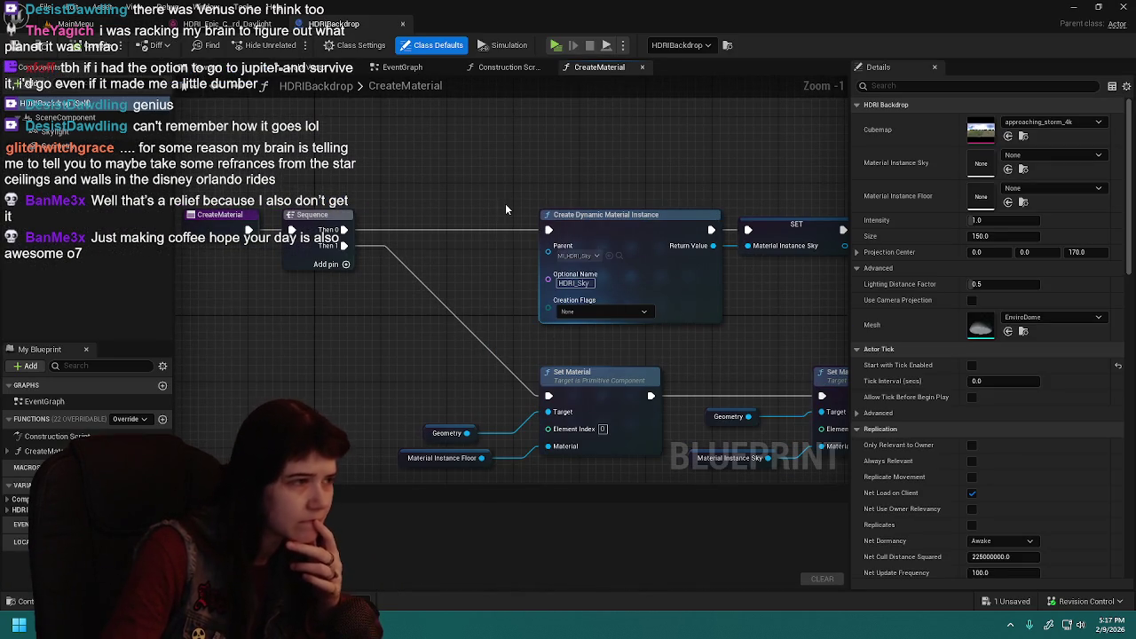
click(502, 67)
click(266, 71)
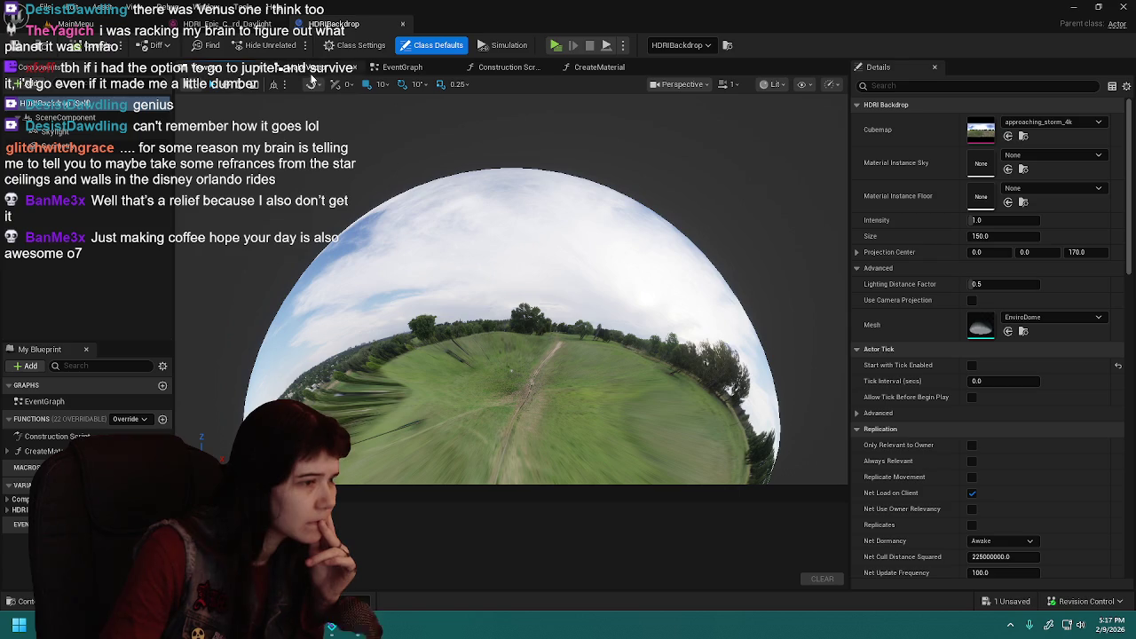
drag(463, 191, 463, 182)
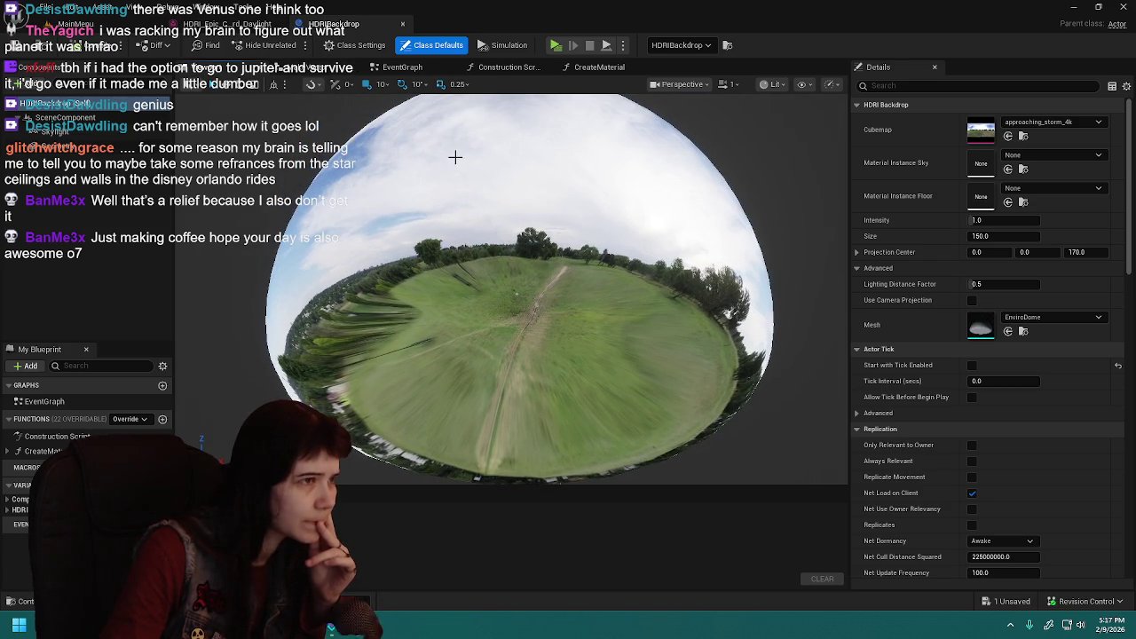
click(432, 69)
Pan the Construction Script graph to the Create Material and Recapture Sky nodes.
click(497, 69)
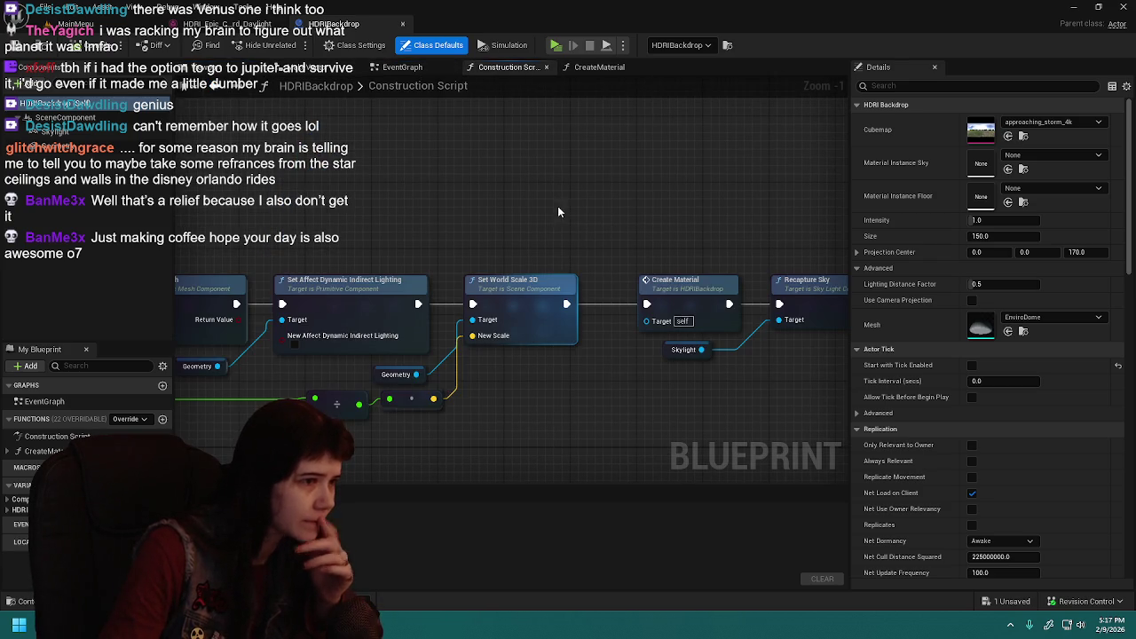
scroll(606, 234, down, 3)
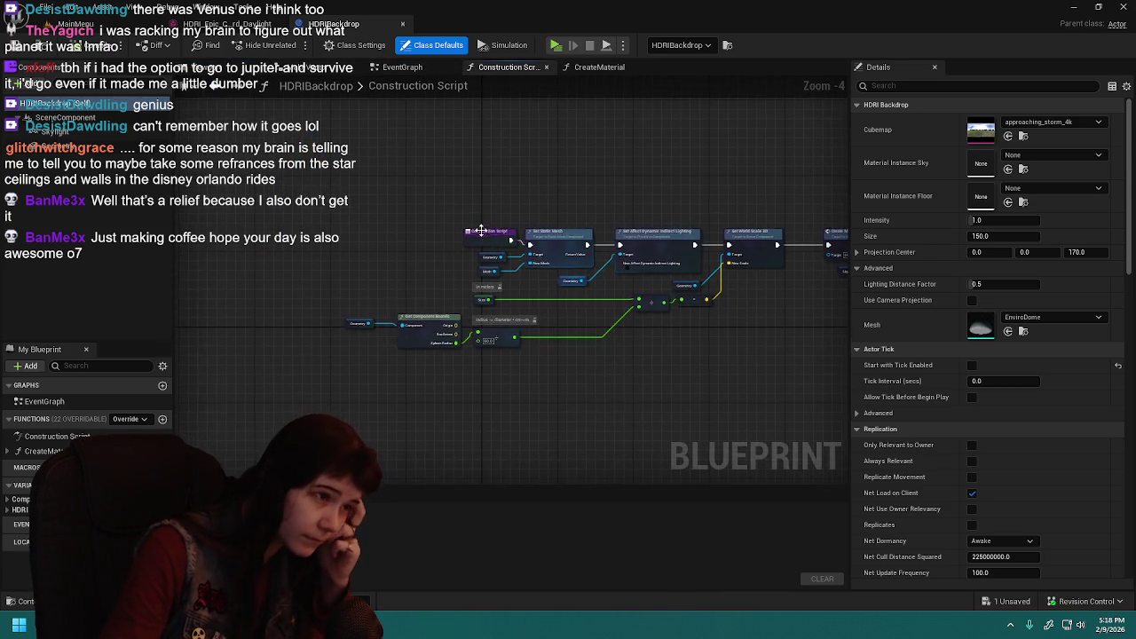
scroll(482, 233, up, 5)
drag(666, 235, 452, 231)
scroll(697, 193, down, 1)
mouse_move(768, 175)
mouse_down()
mouse_move(380, 216)
mouse_move(507, 185)
mouse_up()
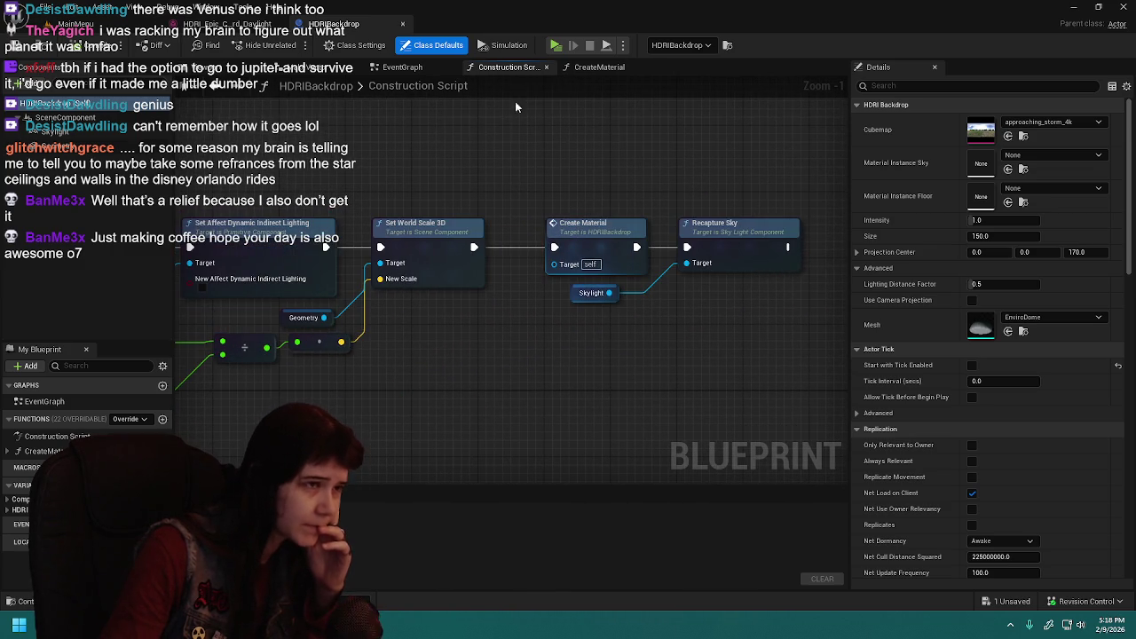
Inspect the CreateMaterial graph's material instance and Set Scalar Parameter Value nodes.
click(597, 68)
scroll(578, 313, down, 1)
drag(678, 341, 337, 306)
drag(669, 305, 327, 314)
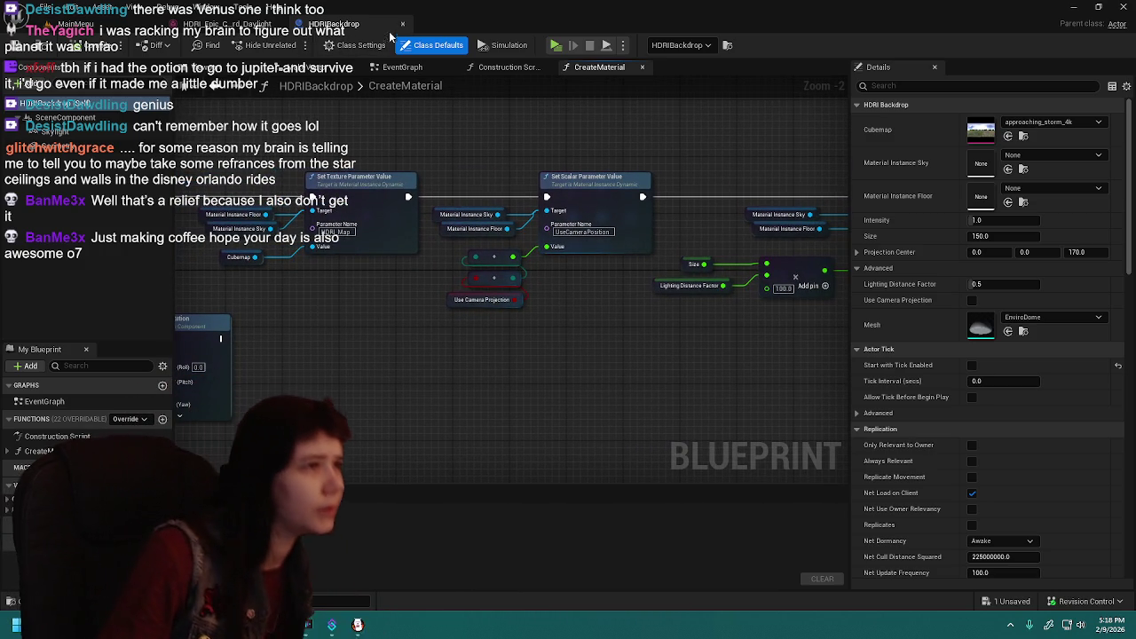
Save all modified assets from the HDRI texture tab and return to the MainMenu level.
click(229, 24)
key(ctrl+s)
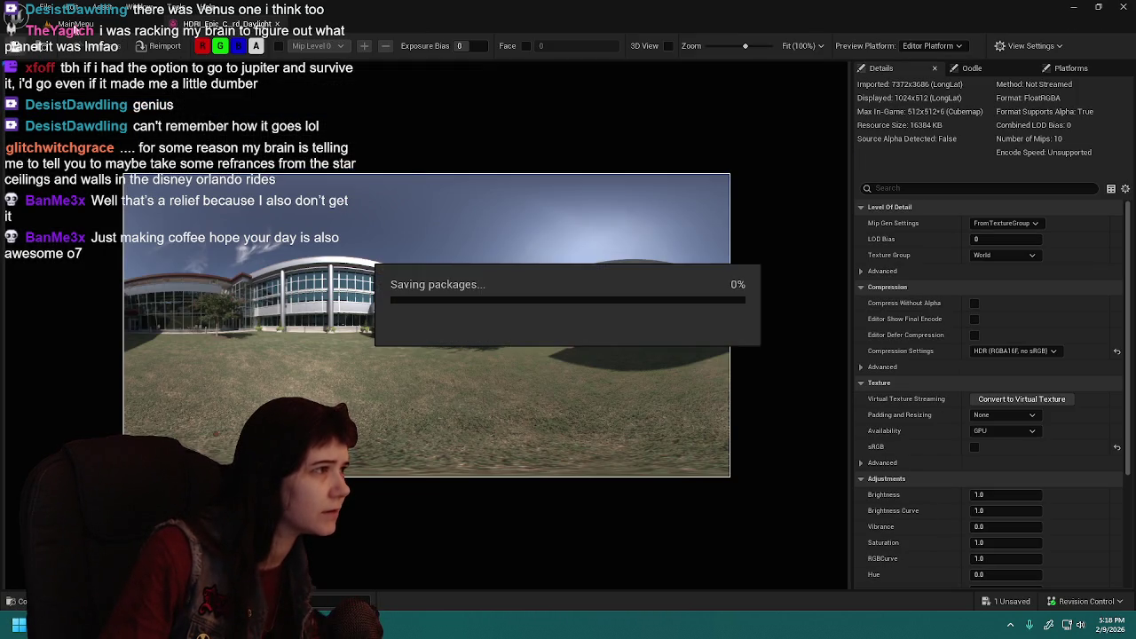
click(75, 24)
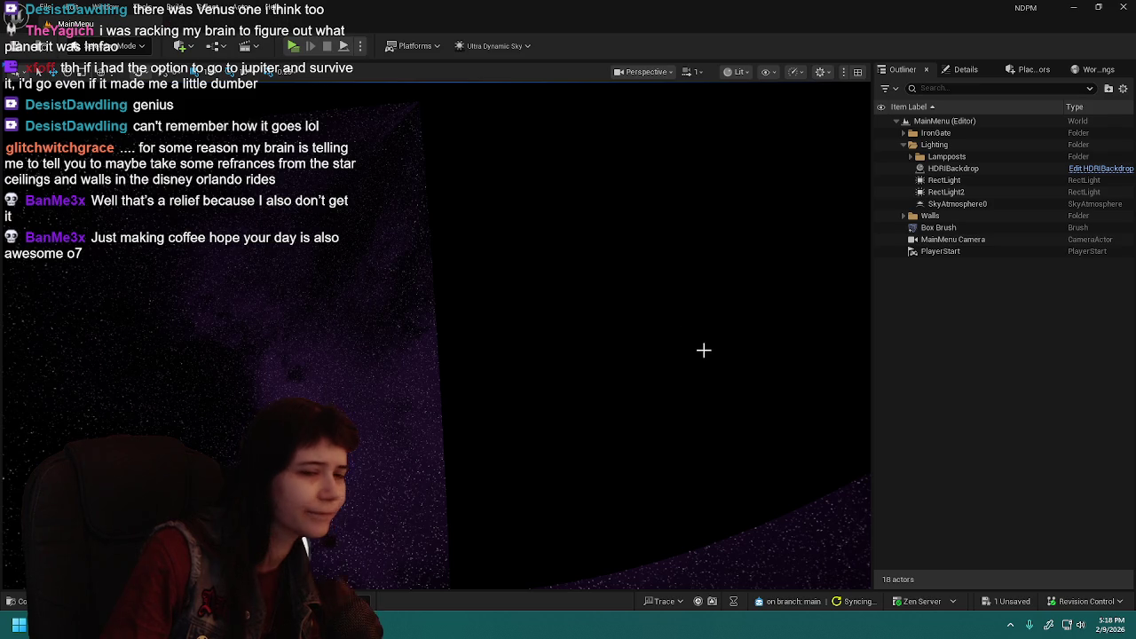
Orbit the view around the finished starry sky, then close the Unreal editor.
mouse_move(676, 351)
mouse_down()
mouse_move(507, 436)
mouse_move(497, 499)
mouse_move(414, 523)
mouse_move(400, 513)
mouse_up()
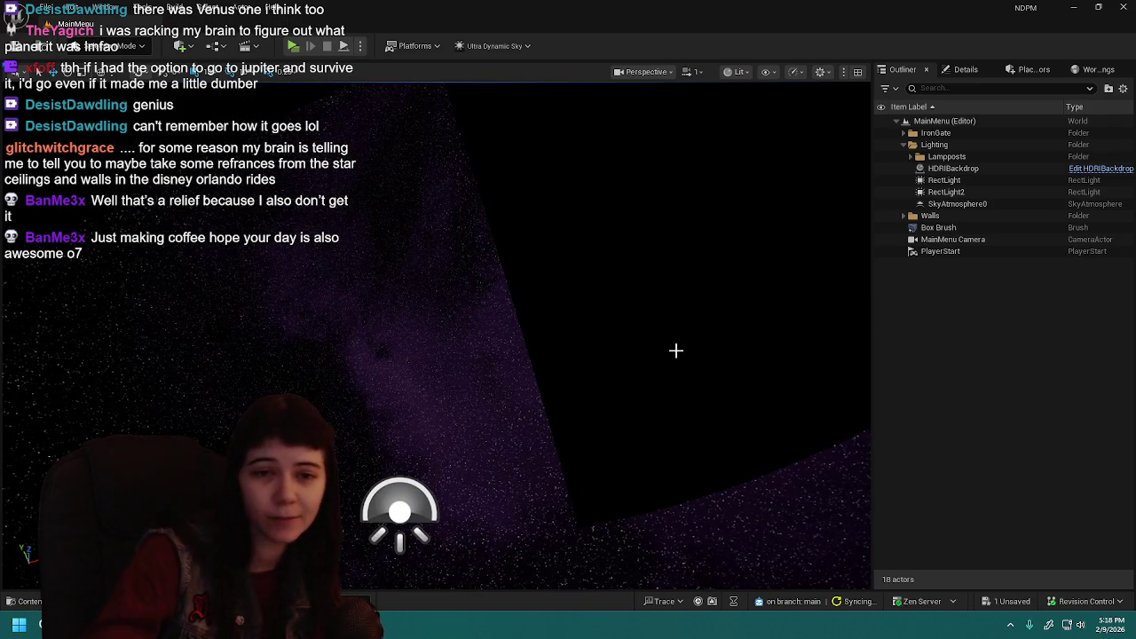
drag(676, 350, 672, 350)
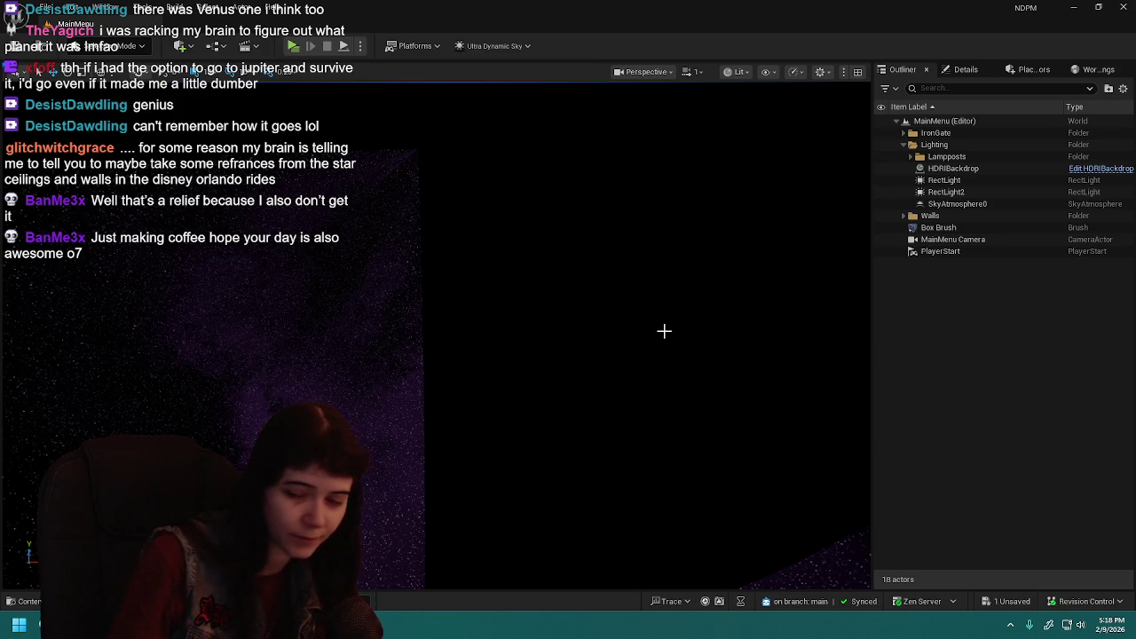
drag(689, 420, 689, 420)
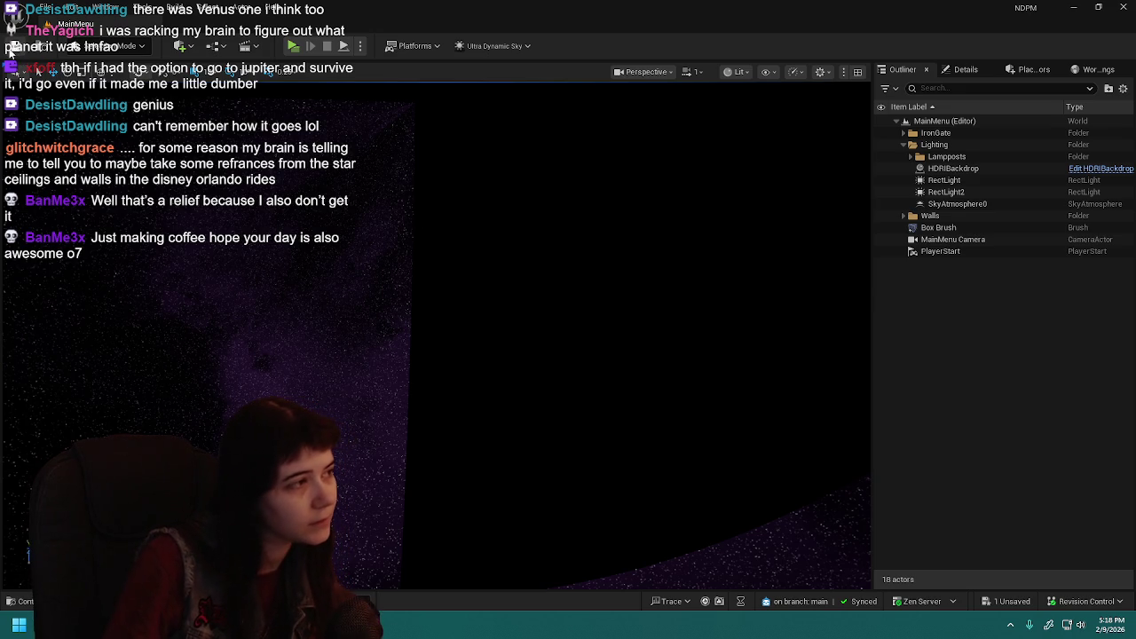
click(1115, 9)
Save the 0Tutorial_sky asset with Save Selected so Unreal Engine closes.
click(616, 443)
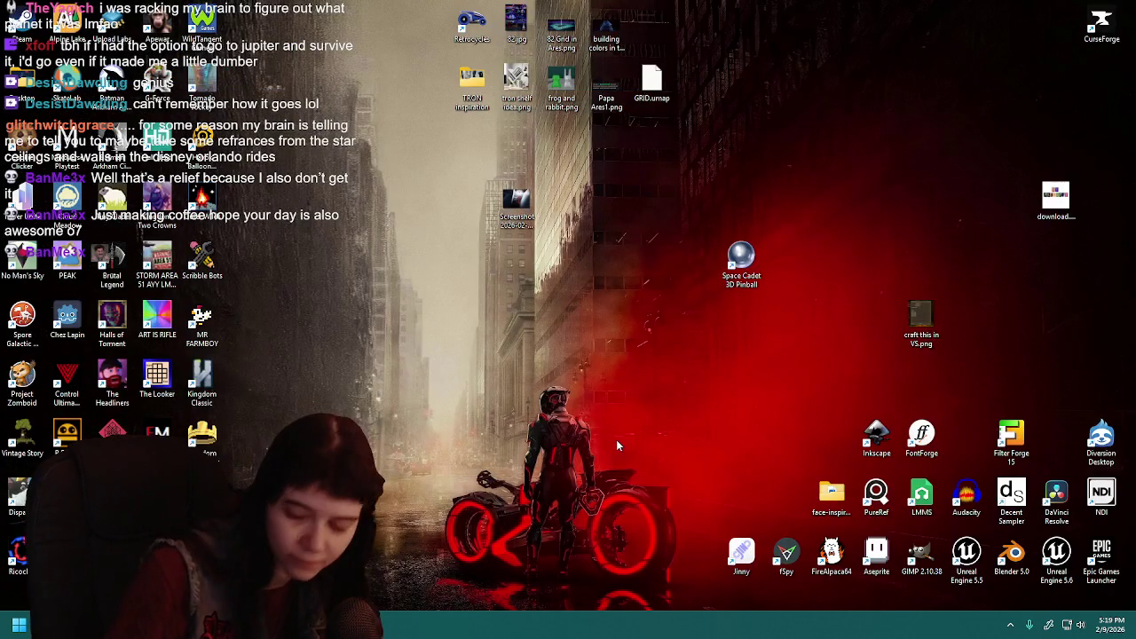